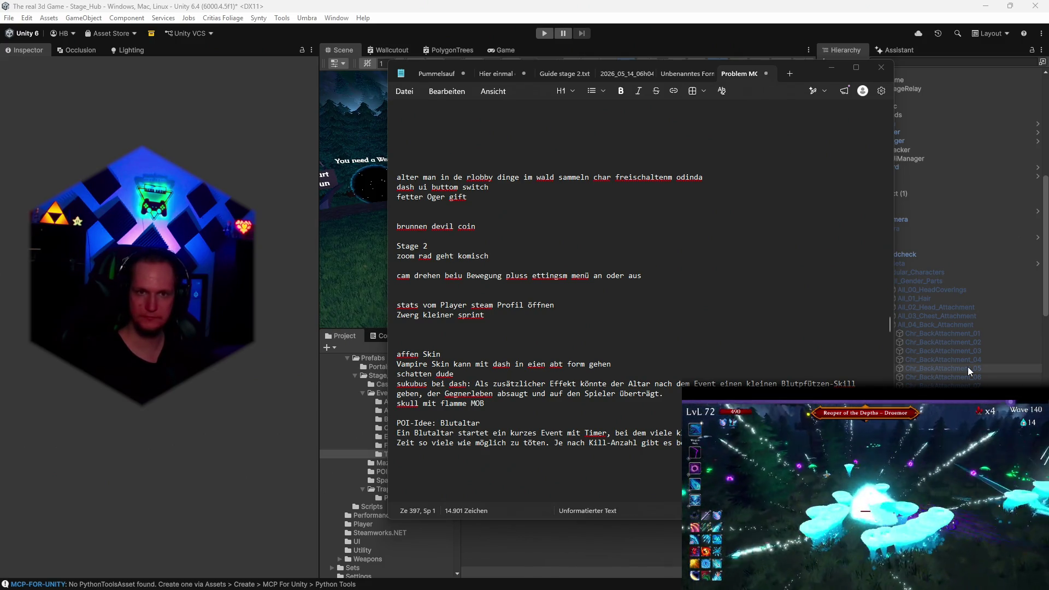
Minimize Notepad and dismiss the game's two reward cards with E
left_click(830, 68)
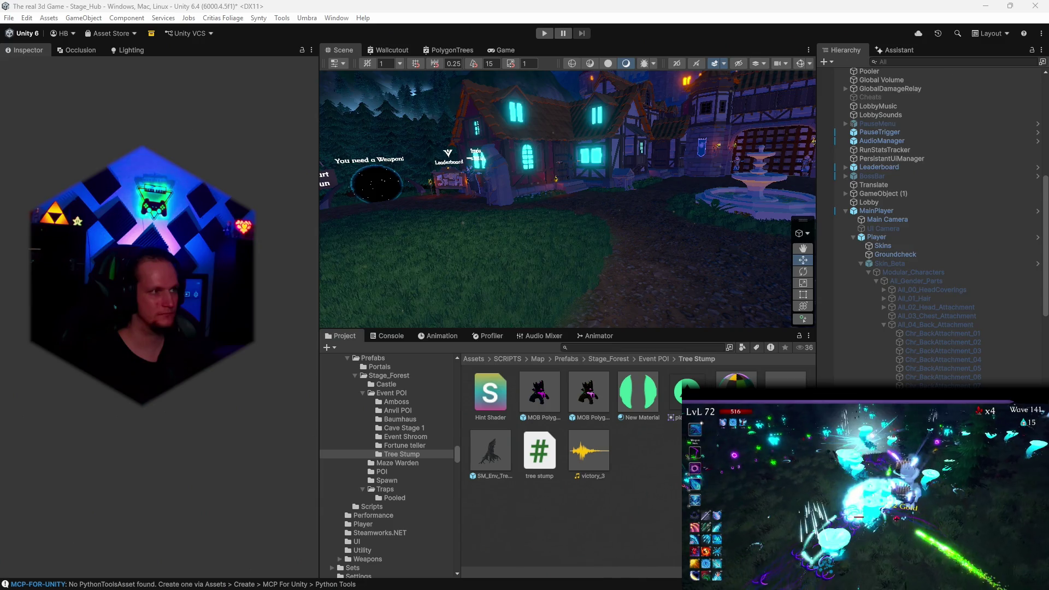
key("e")
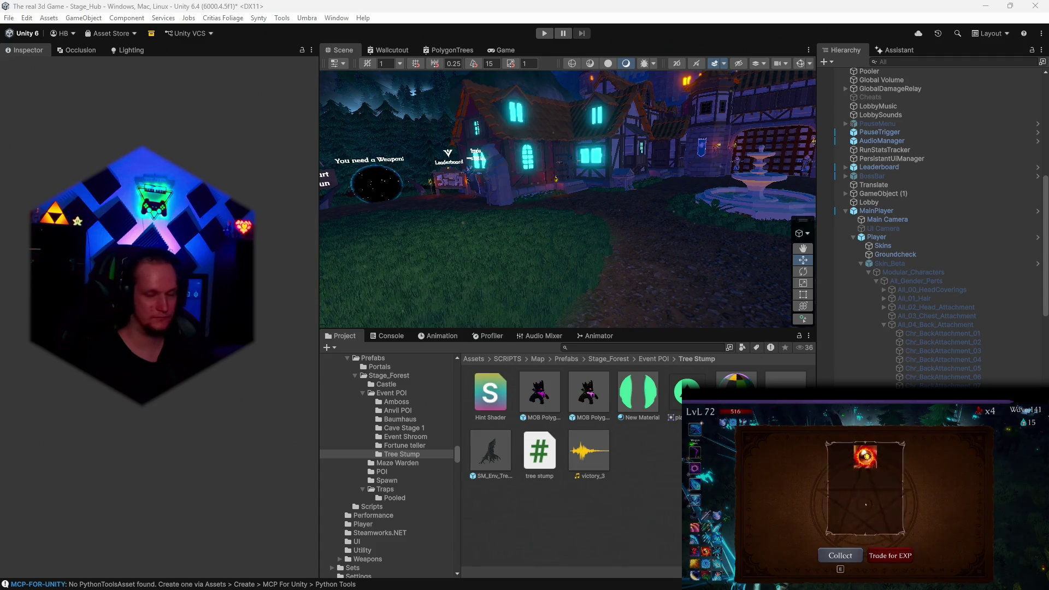
key("e")
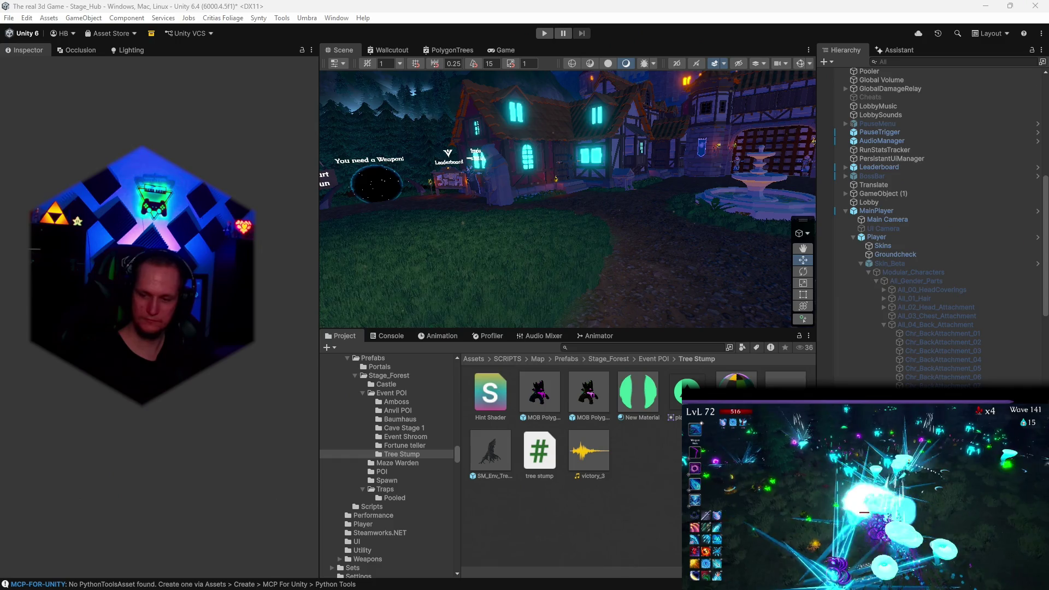
Toggle the game's pause menu with Escape, leaving it paused
key("Escape")
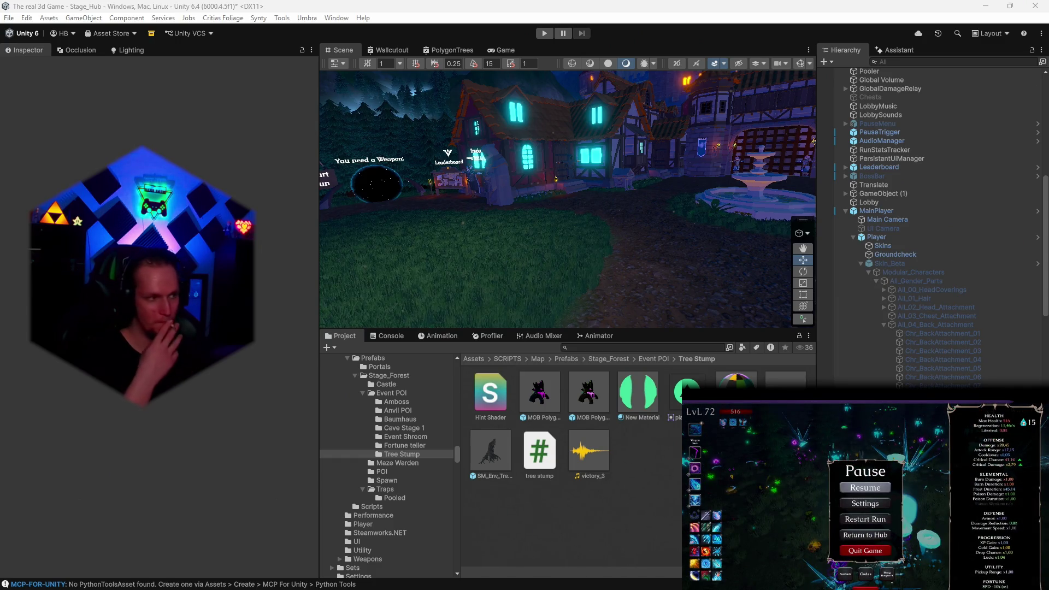
key("Escape")
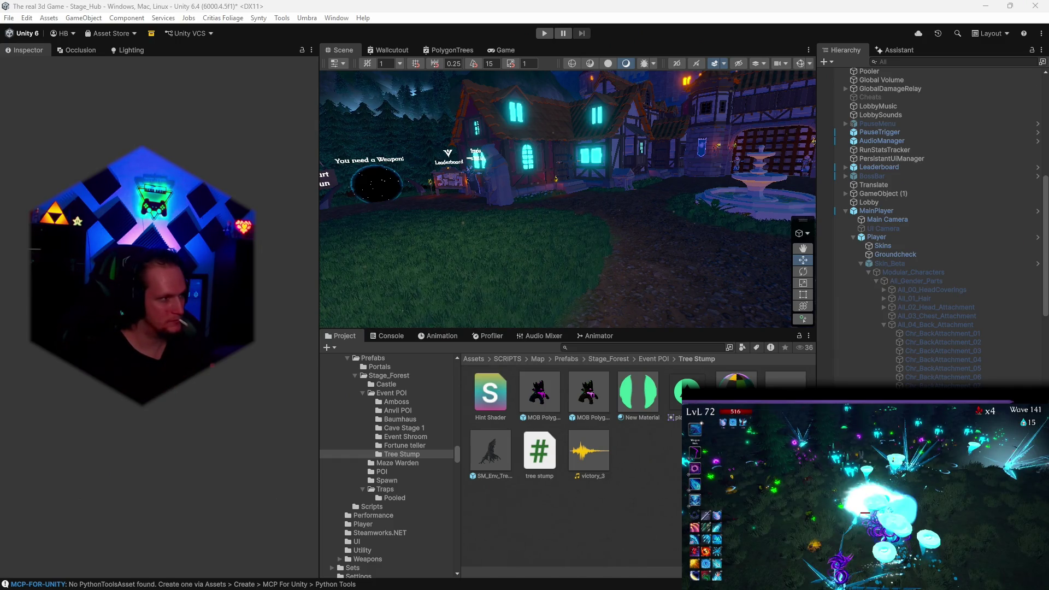
key("Escape")
key("Escape")
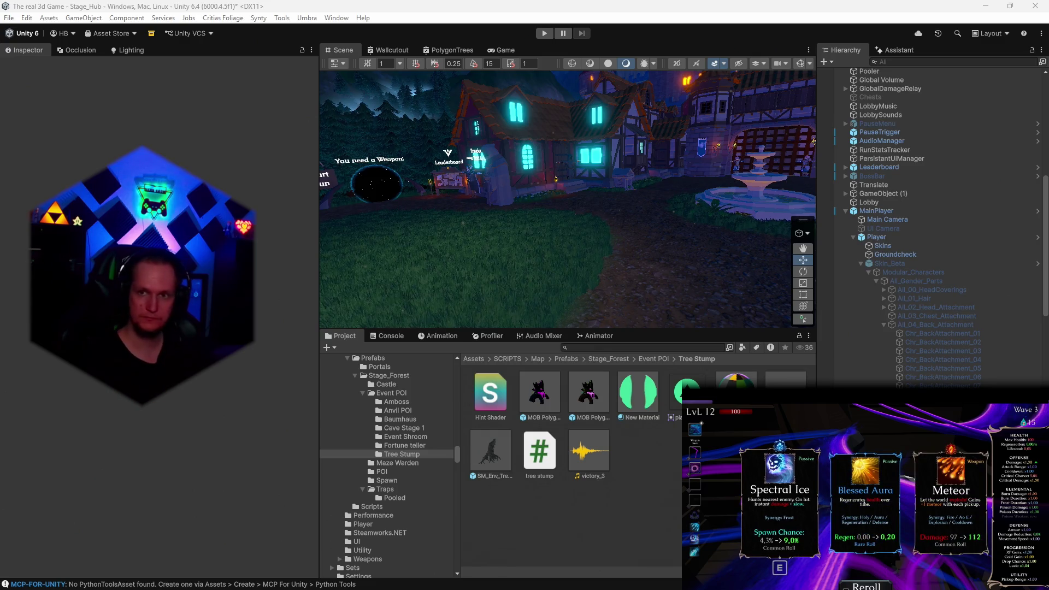
Bring Notepad back and insert a blank line after 'normale schwarze wölfe', above Sonntag
mouse_move(339, 589)
left_click(670, 577)
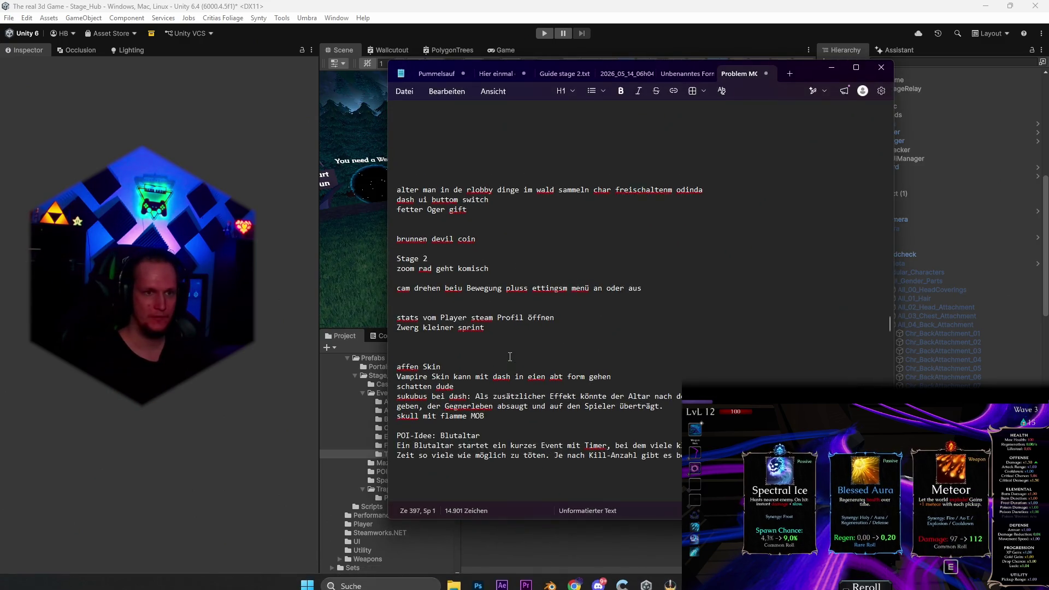
scroll(512, 377, "up", 10)
scroll(512, 376, "up", 15)
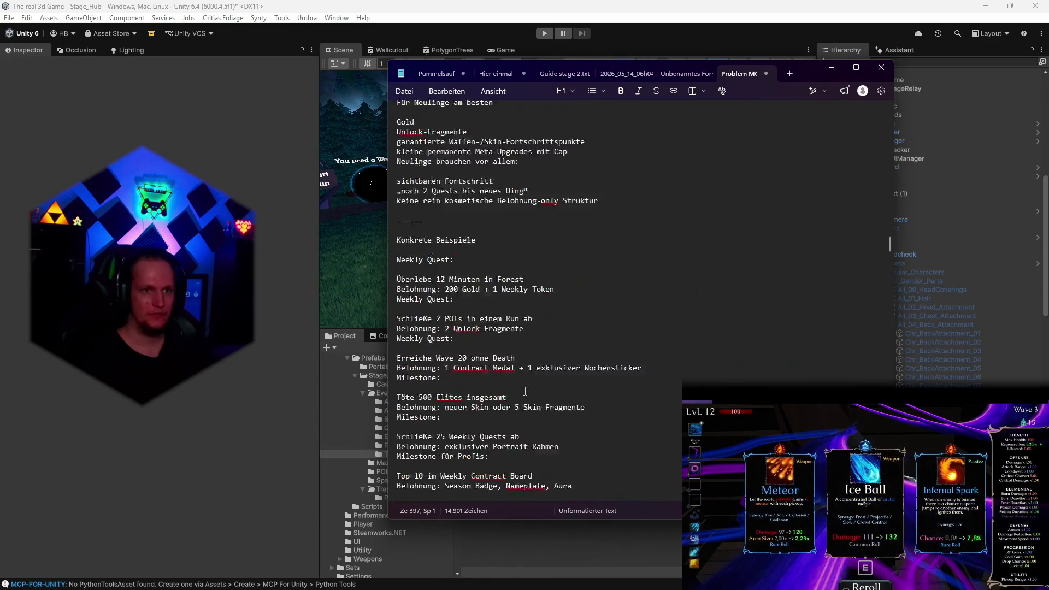
scroll(525, 391, "up", 15)
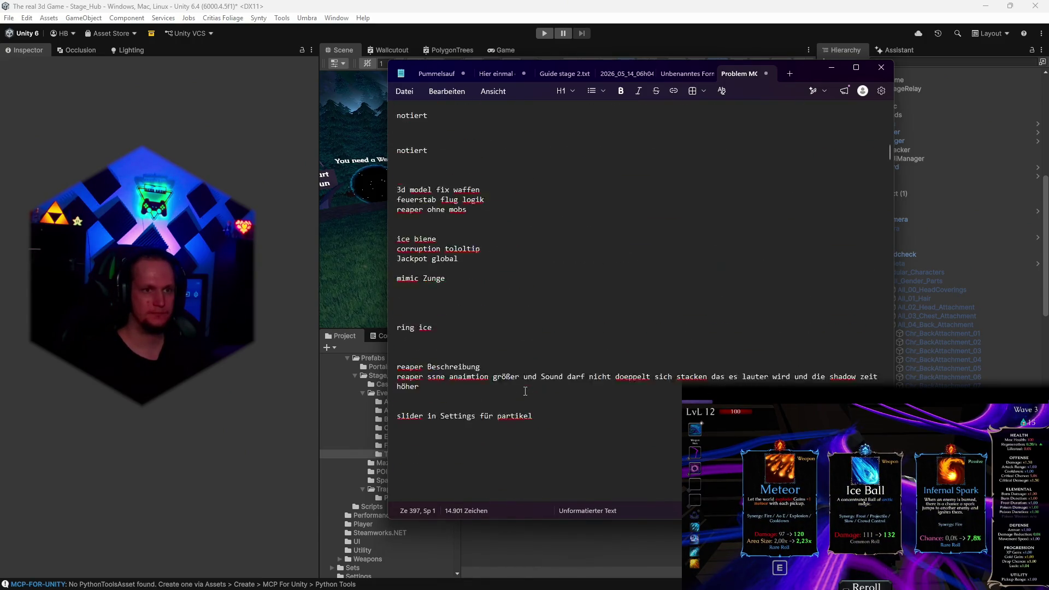
scroll(525, 391, "up", 5)
scroll(493, 341, "down", 13)
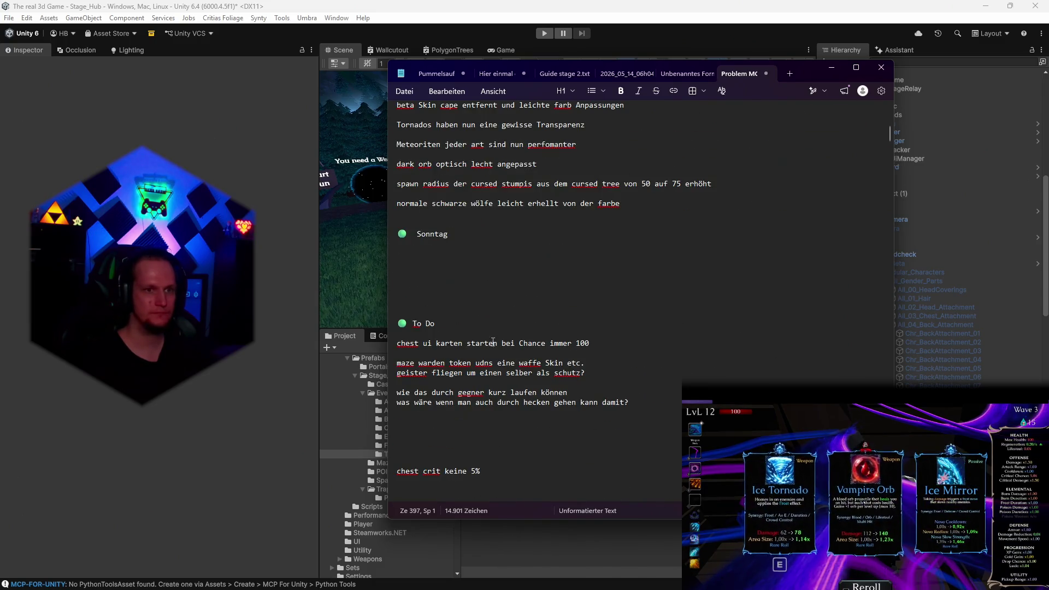
left_click(410, 219)
key("Return")
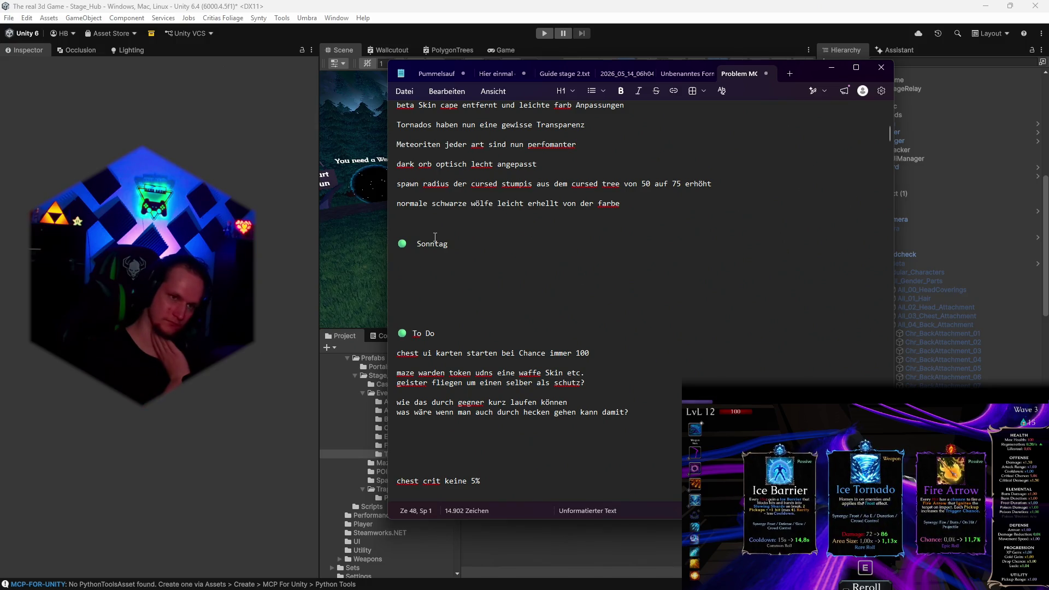
key("Up")
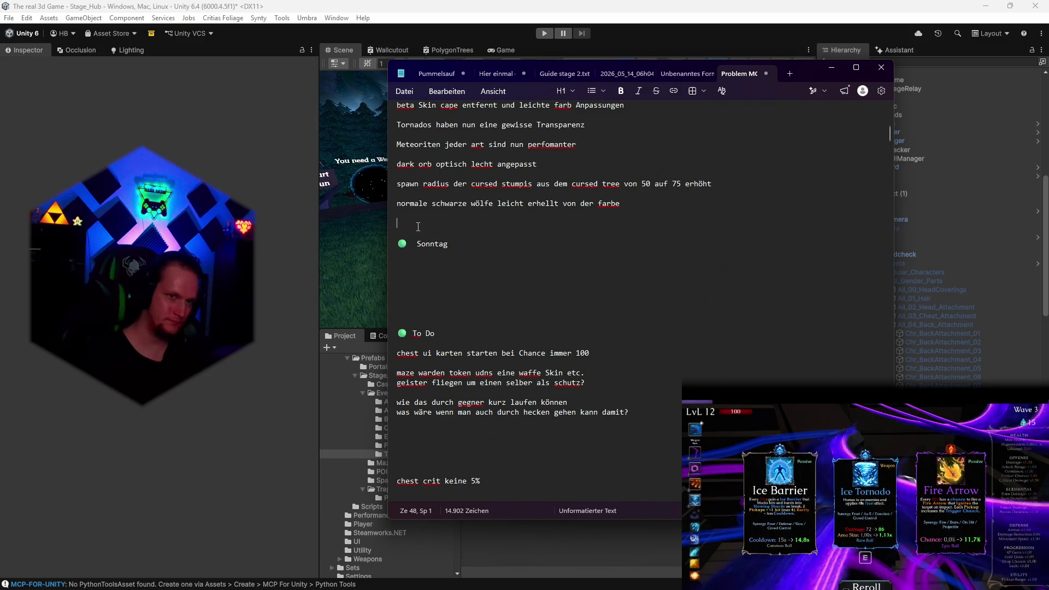
Type 'mjoplnier perfomance verbessert' and begin the next line with 'ice Blizzard'
type("mjoplnier perfo")
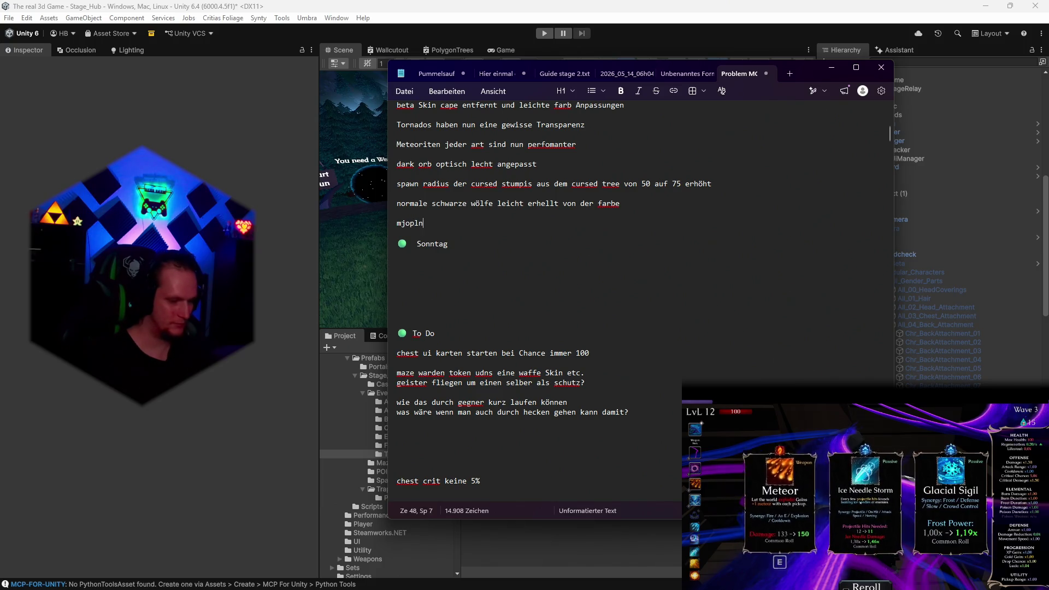
type("mance verbessert")
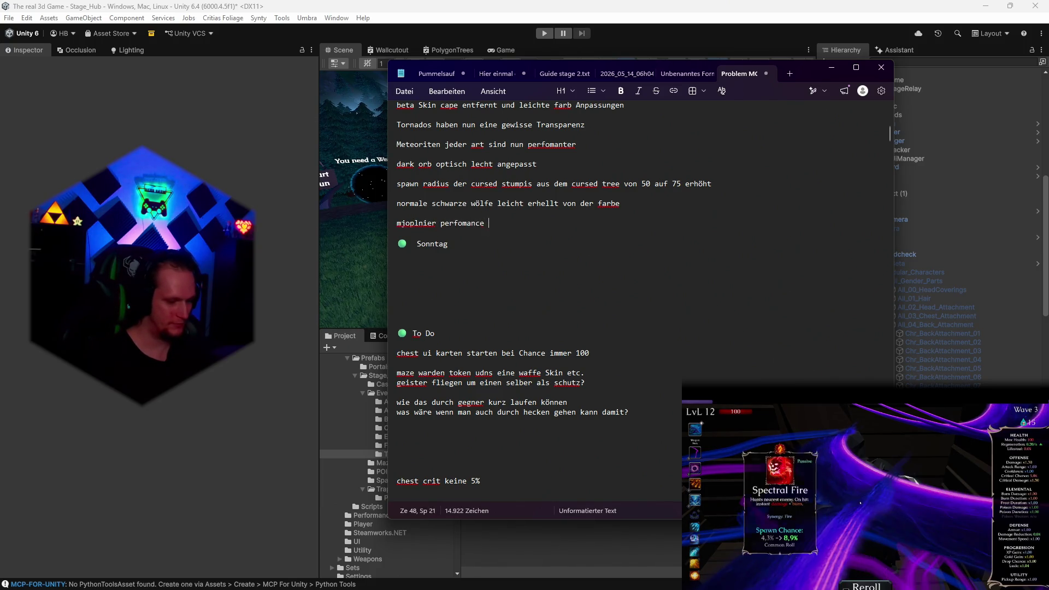
key("Return")
key("Return")
type("ice ")
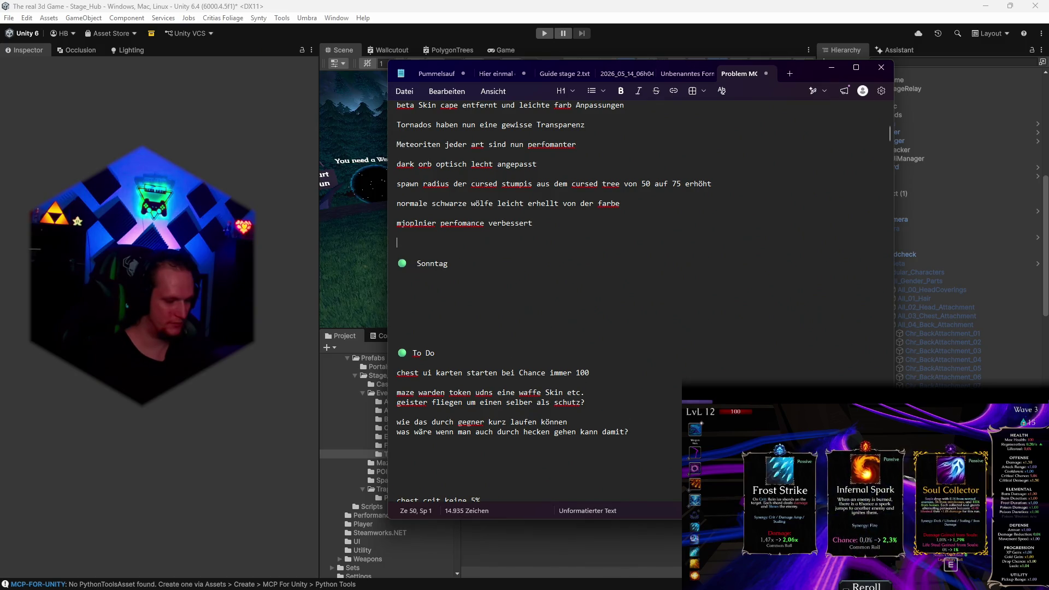
type("Blizzard")
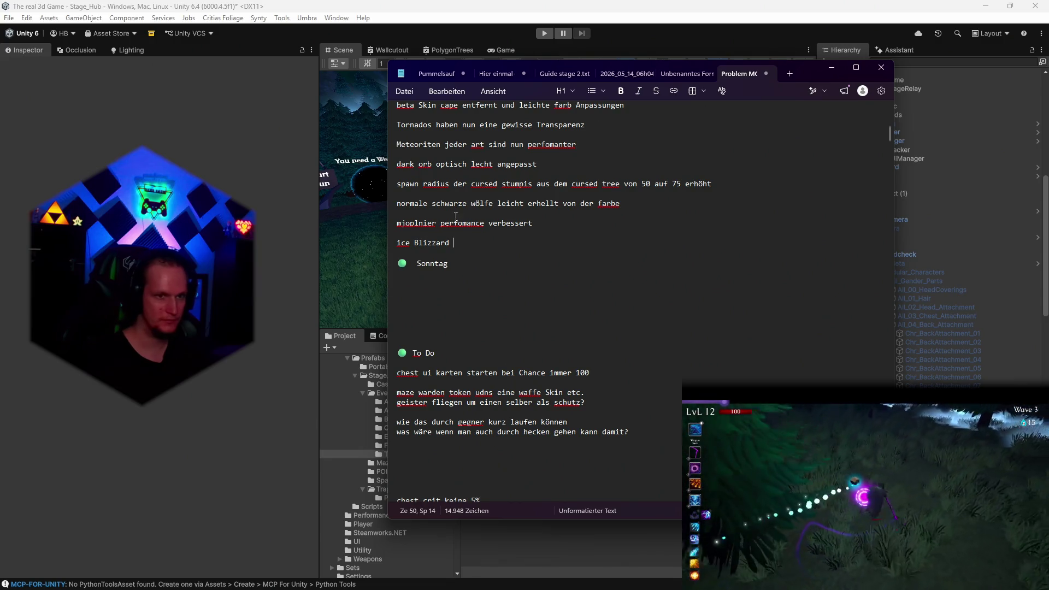
Complete the line as 'crit ice Blizzard perfomance verbessert' and switch back to Unity
left_click(398, 242)
type("crit")
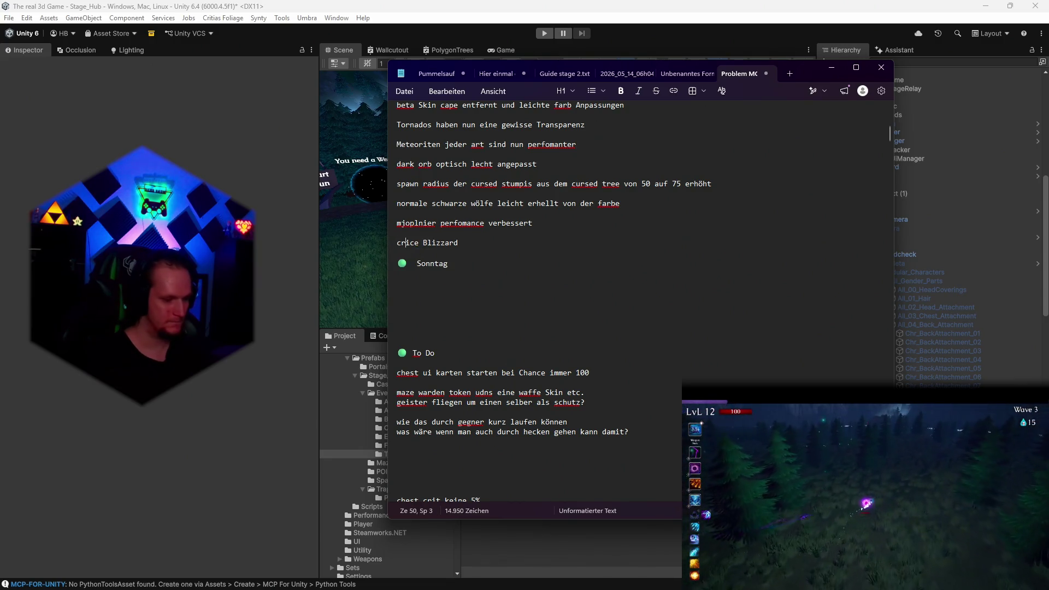
left_click(507, 243)
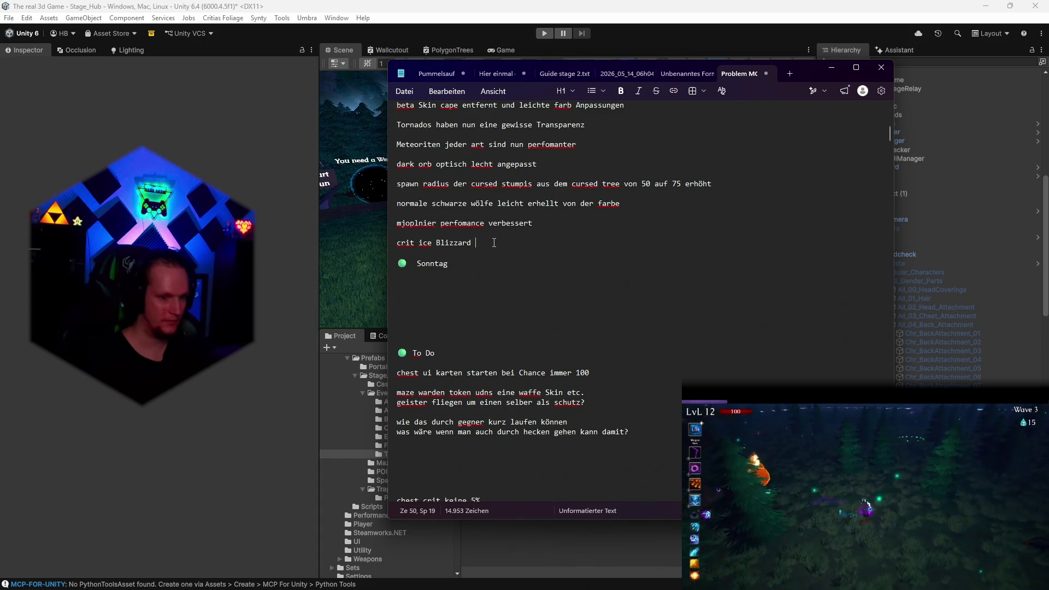
type("perfomance ")
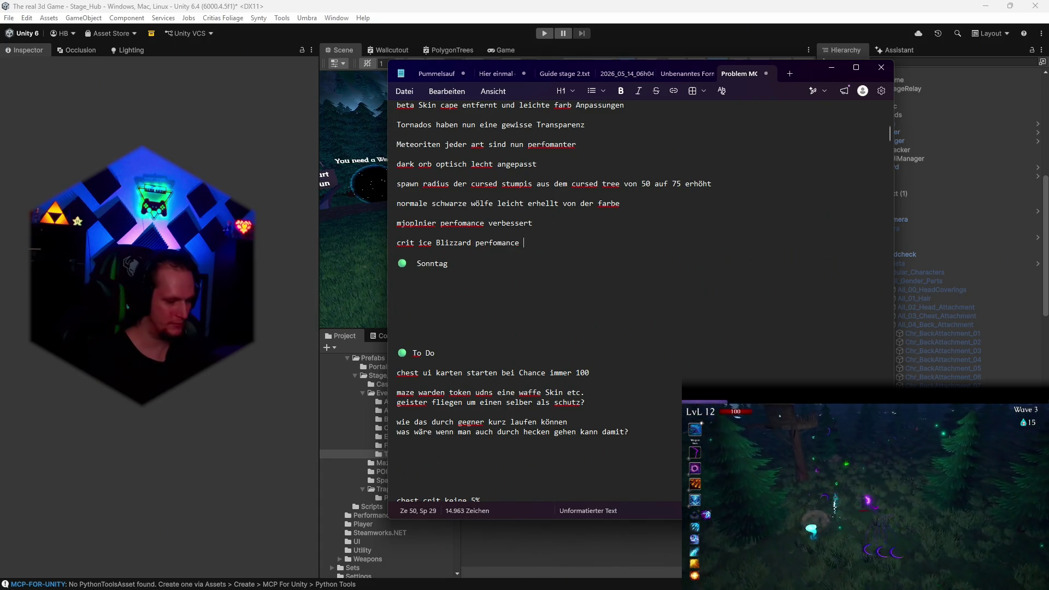
type("verbessert")
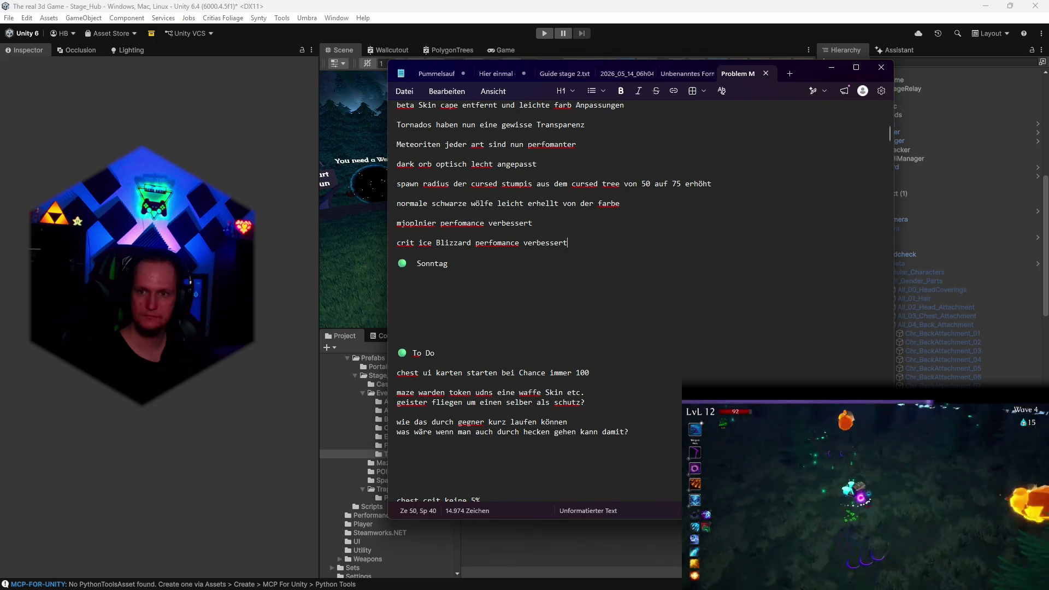
key("alt+Tab")
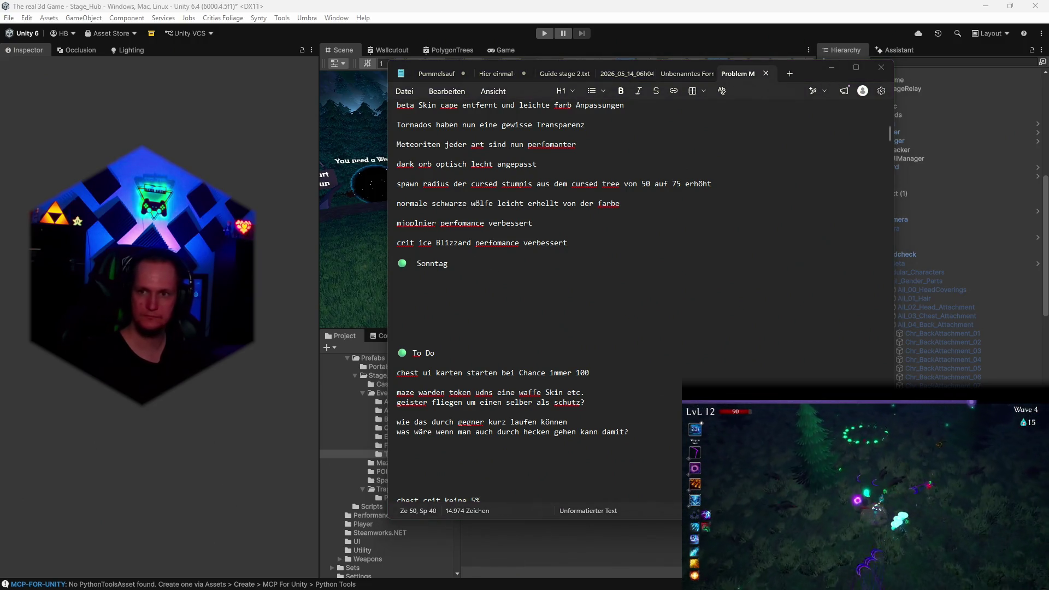
key("alt+Tab")
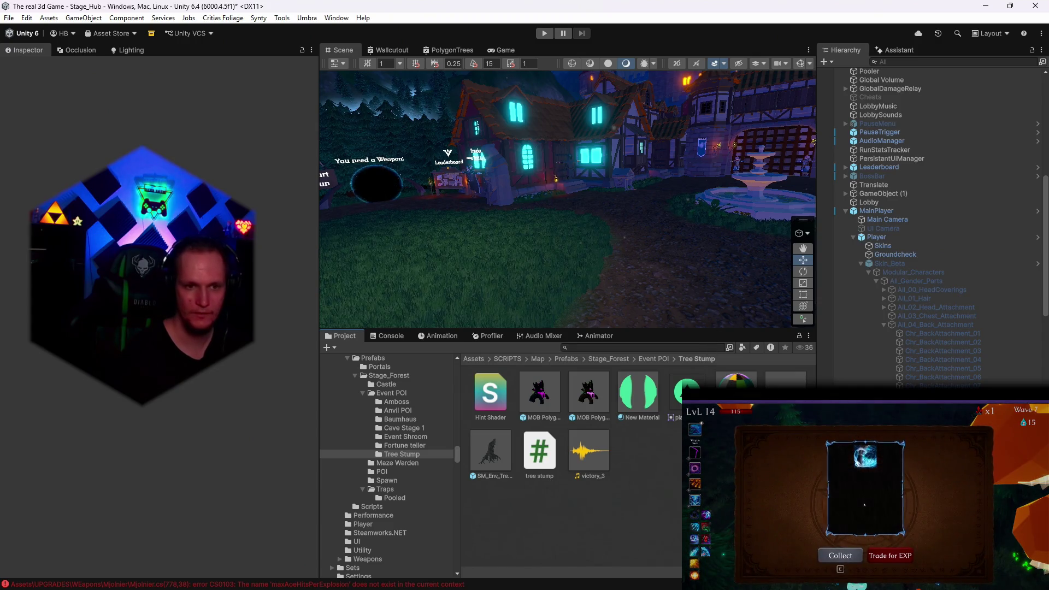
Open the Polygonal Treant Purple material and its emission colour intensity field
left_click(539, 393)
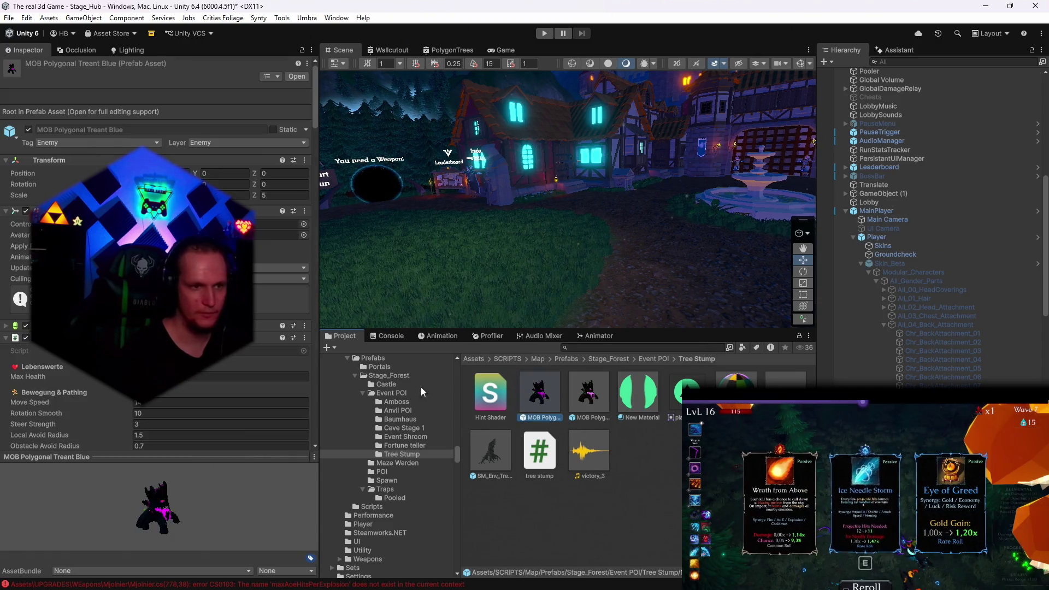
scroll(164, 245, "down", 5)
double_click(219, 164)
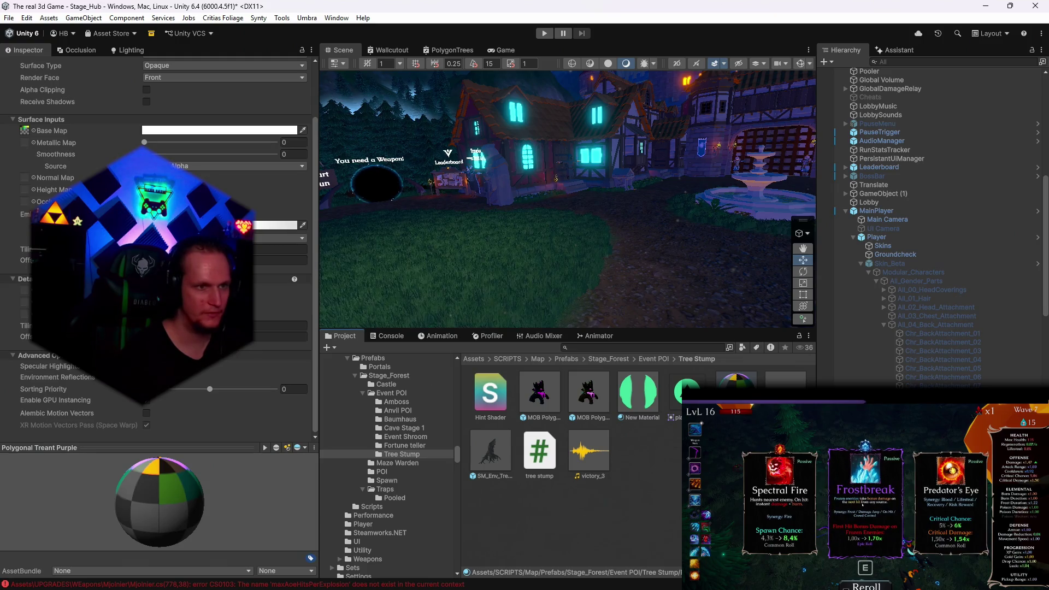
left_click(276, 225)
left_click(292, 440)
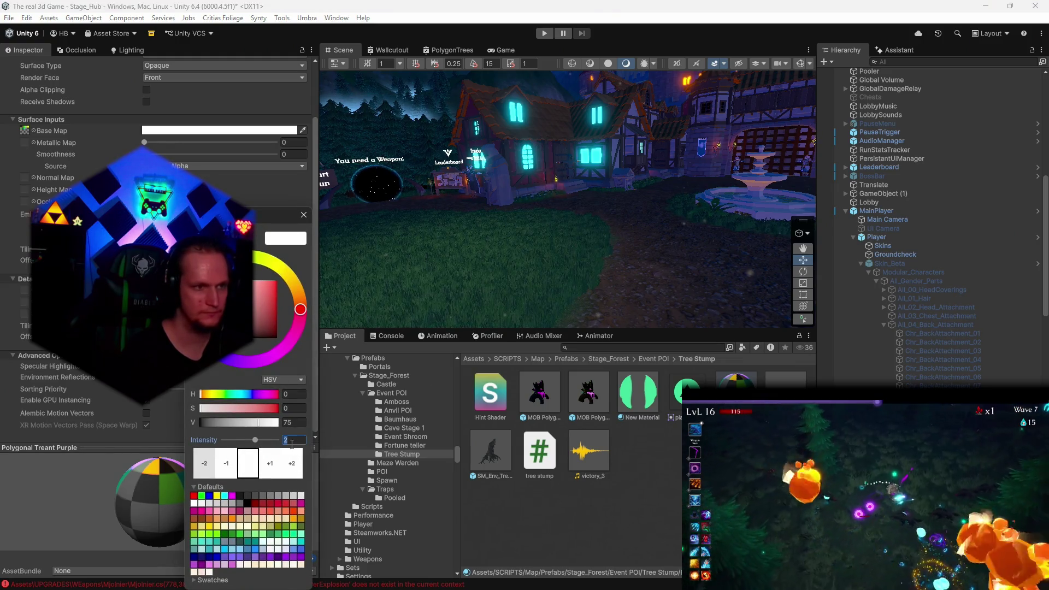
Place the MOB Polygonal Treant Green prefab into the scene
left_click(584, 398)
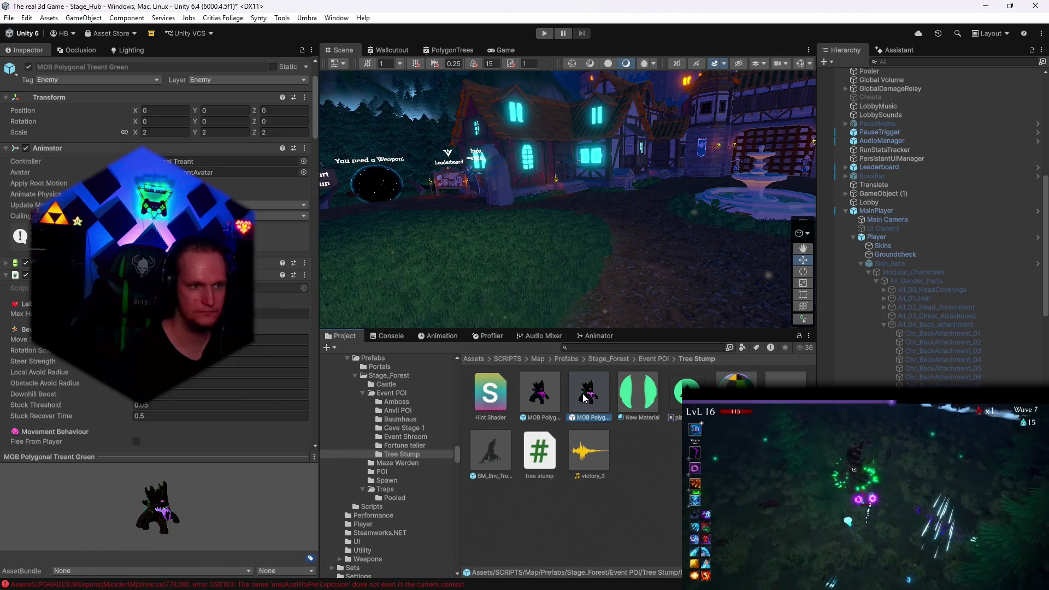
scroll(158, 246, "down", 10)
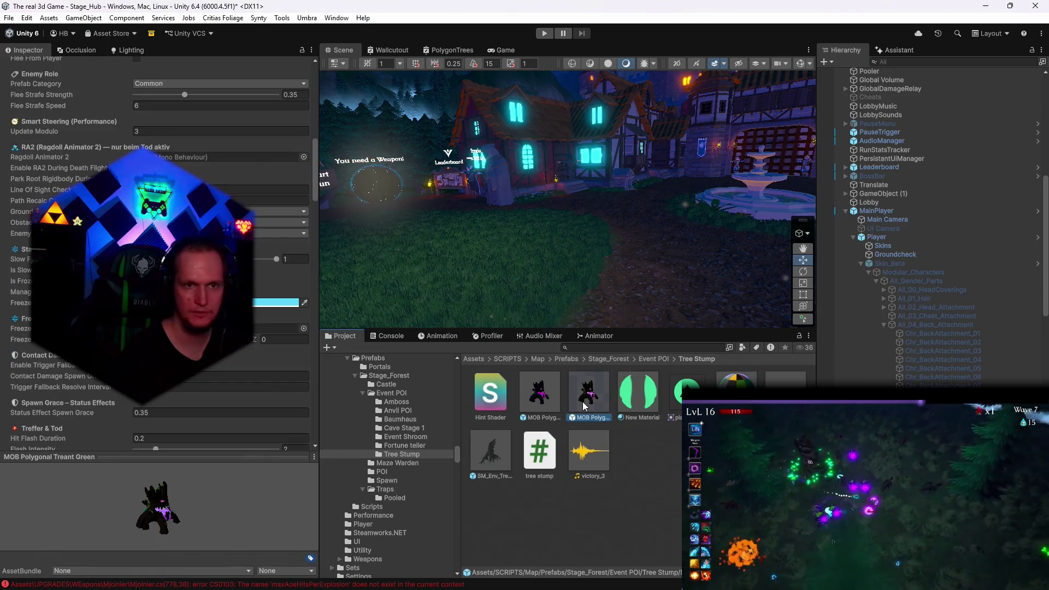
double_click(585, 397)
key("Escape")
mouse_move(600, 378)
left_mouse_down()
mouse_move(546, 300)
mouse_move(523, 300)
mouse_move(760, 309)
mouse_move(729, 320)
mouse_move(736, 356)
left_mouse_up()
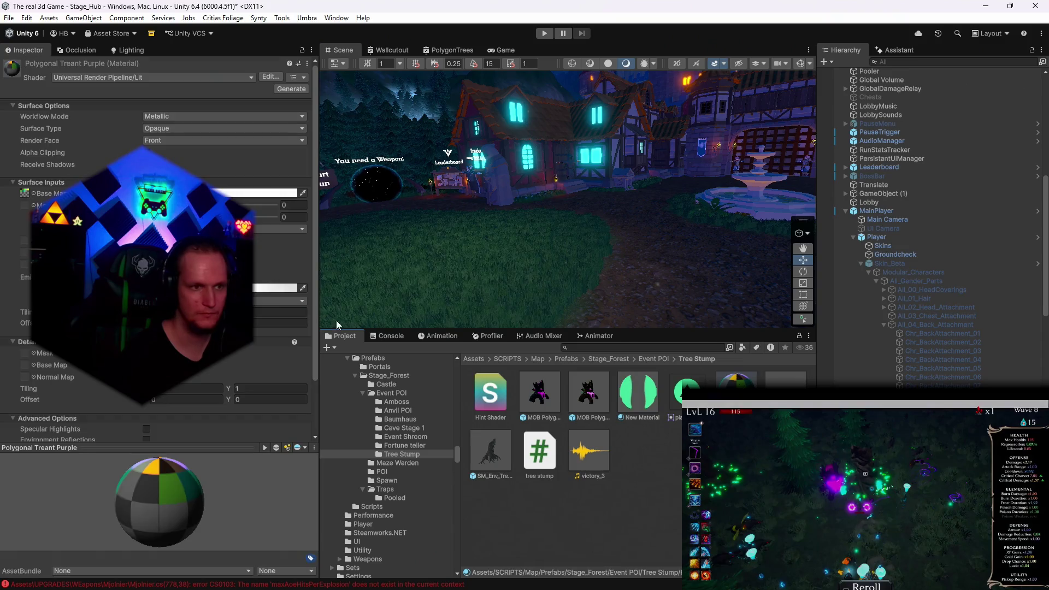
Set the material's HDR emission intensity to 2, then correct it to 1
left_click(273, 288)
left_click(326, 440)
type("2")
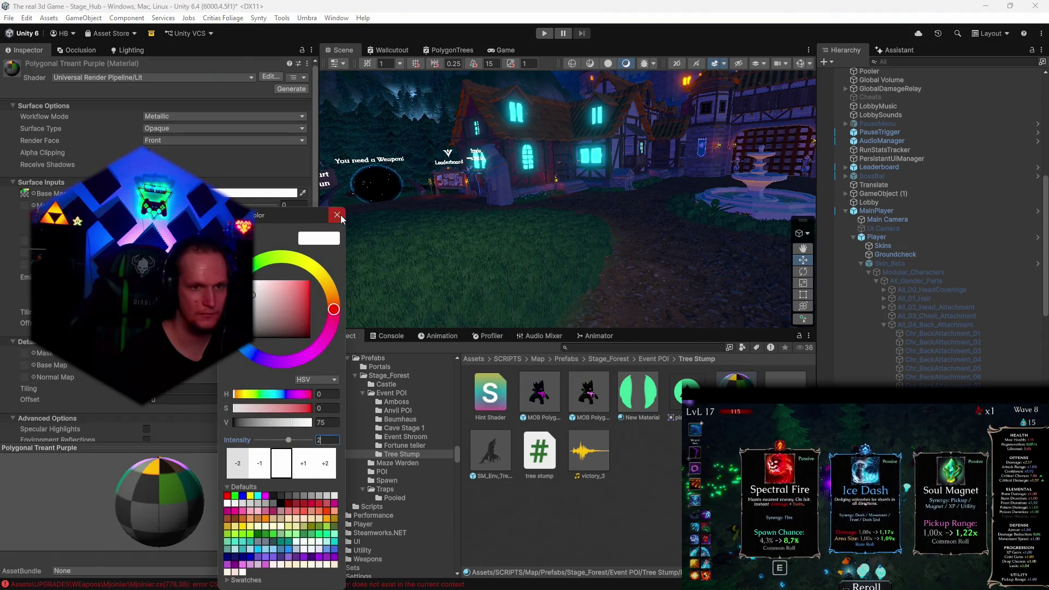
left_click(338, 215)
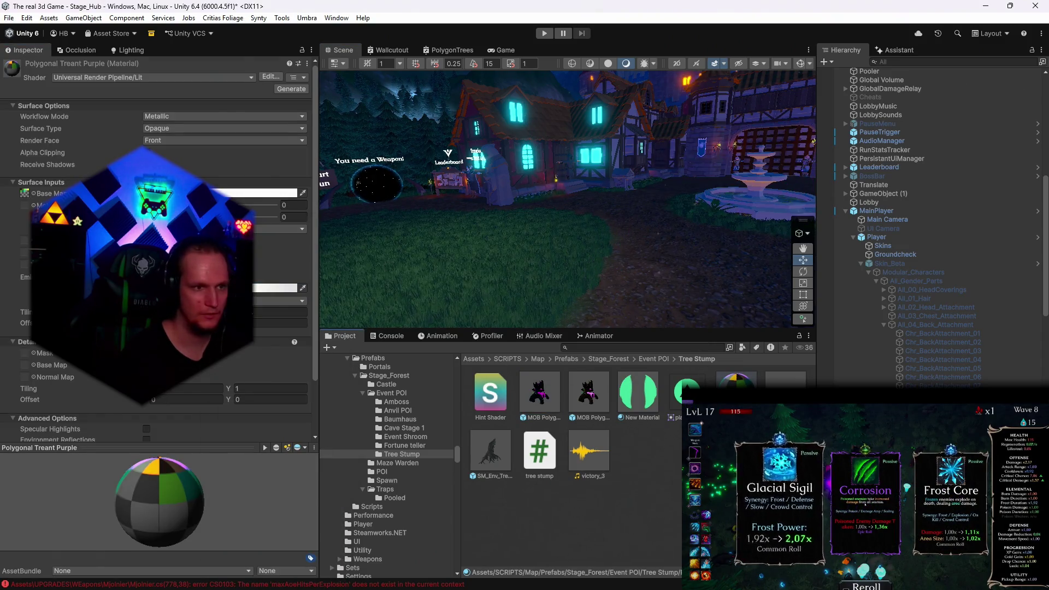
left_click(273, 288)
left_click(300, 440)
type("1")
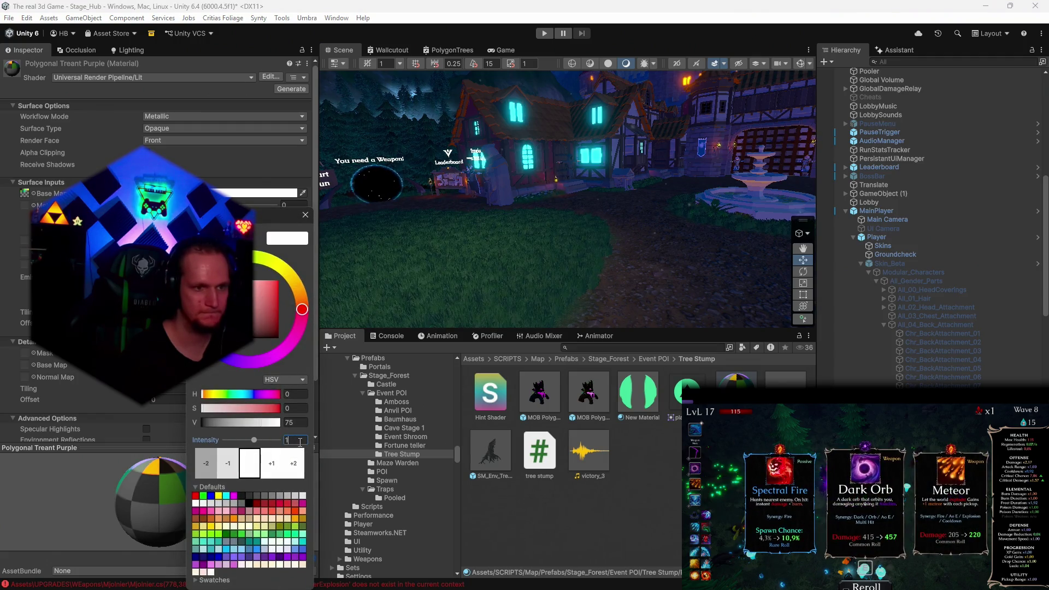
key("Return")
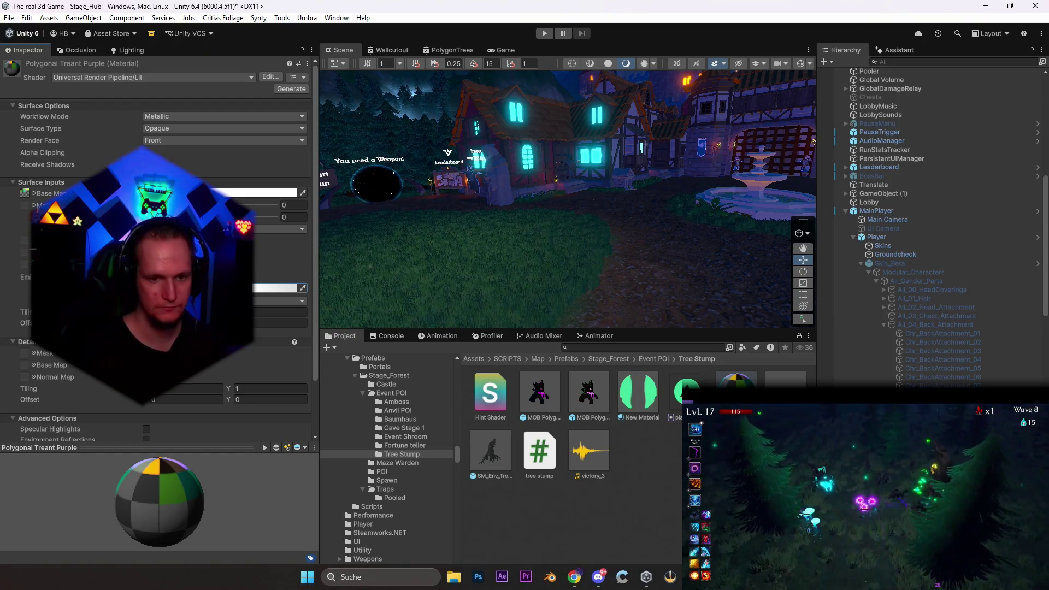
Add a patch note that the cursed stumpis glow was reduced, then minimize Notepad
left_click(693, 577)
scroll(485, 315, "up", 10)
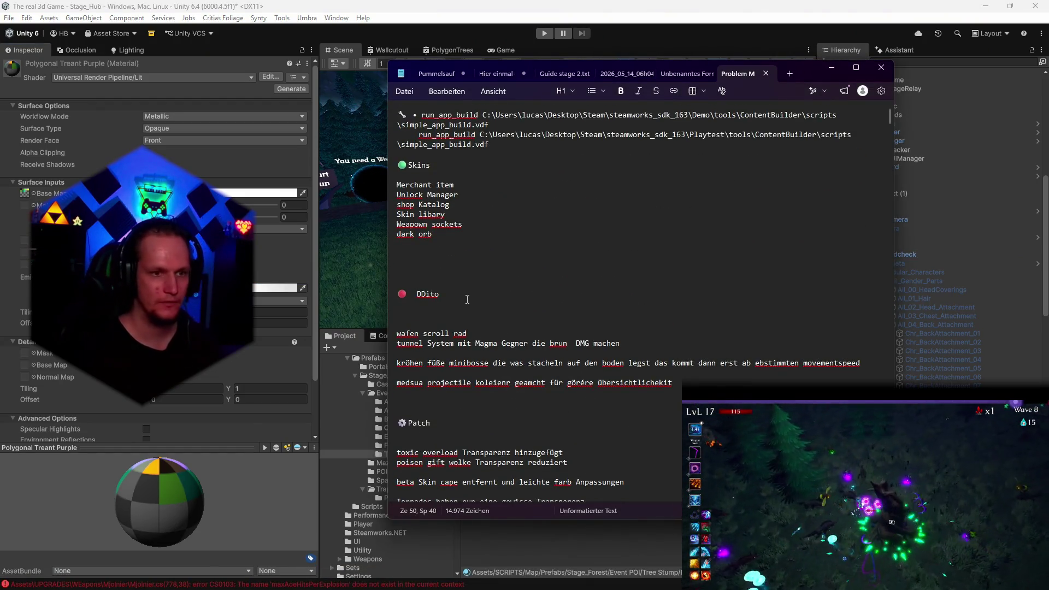
scroll(485, 315, "down", 3)
key("Return")
key("Return")
type("glow von c")
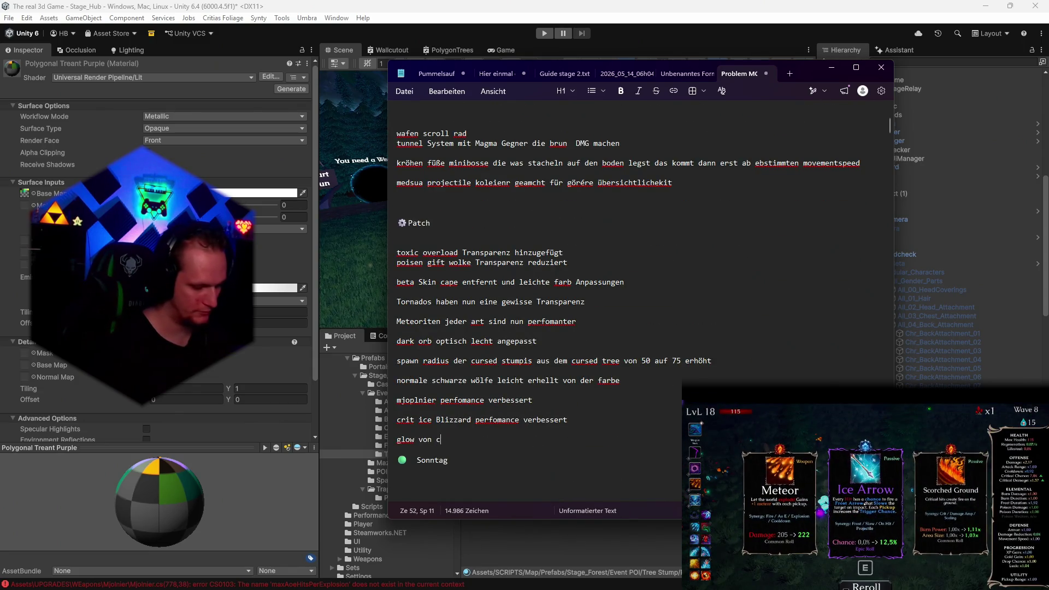
type("ursed stumpis")
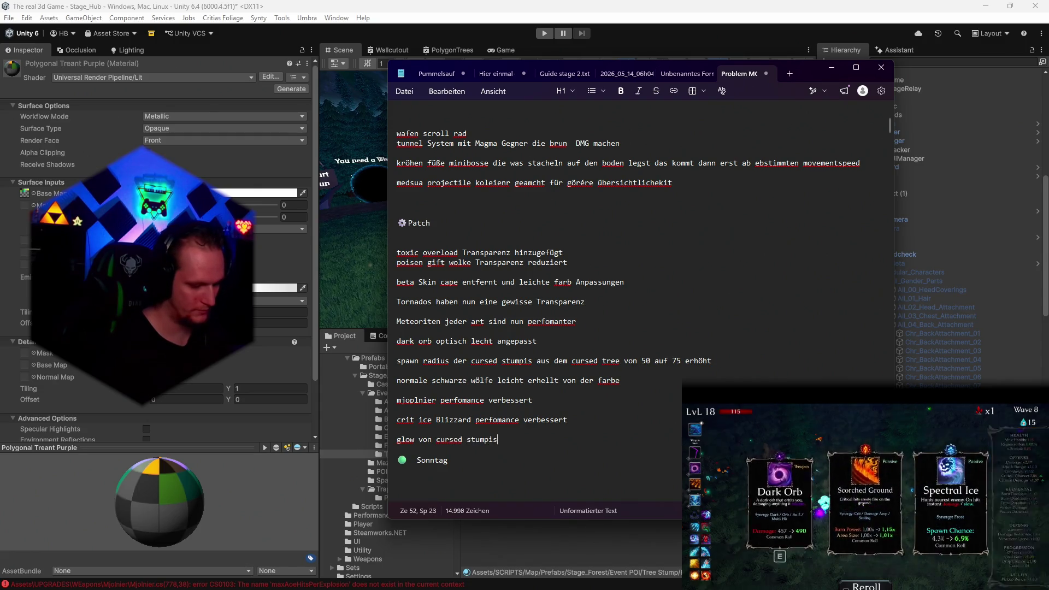
type(" wurde redz")
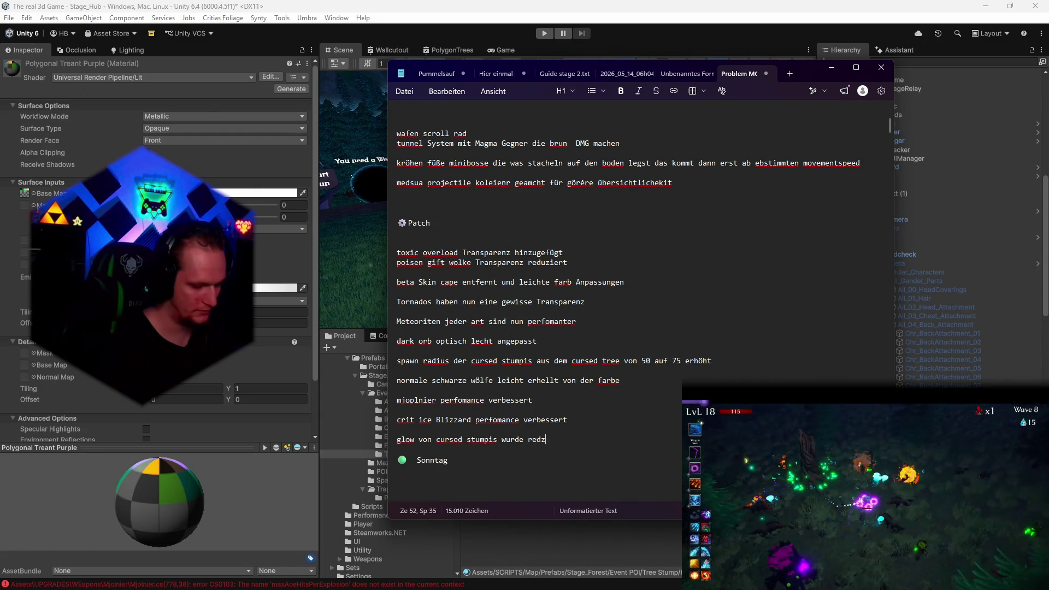
key("BackSpace")
type("uzie")
left_click(831, 67)
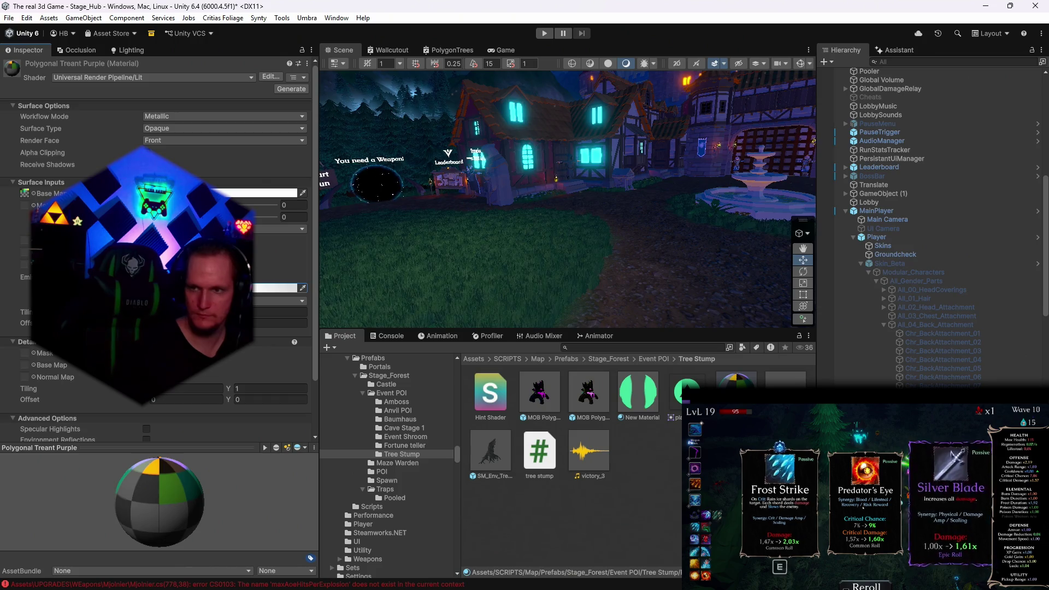
Add 'ice Mirror perfomance verbessert' and start a note about a new graphics-settings slider
left_click(694, 577)
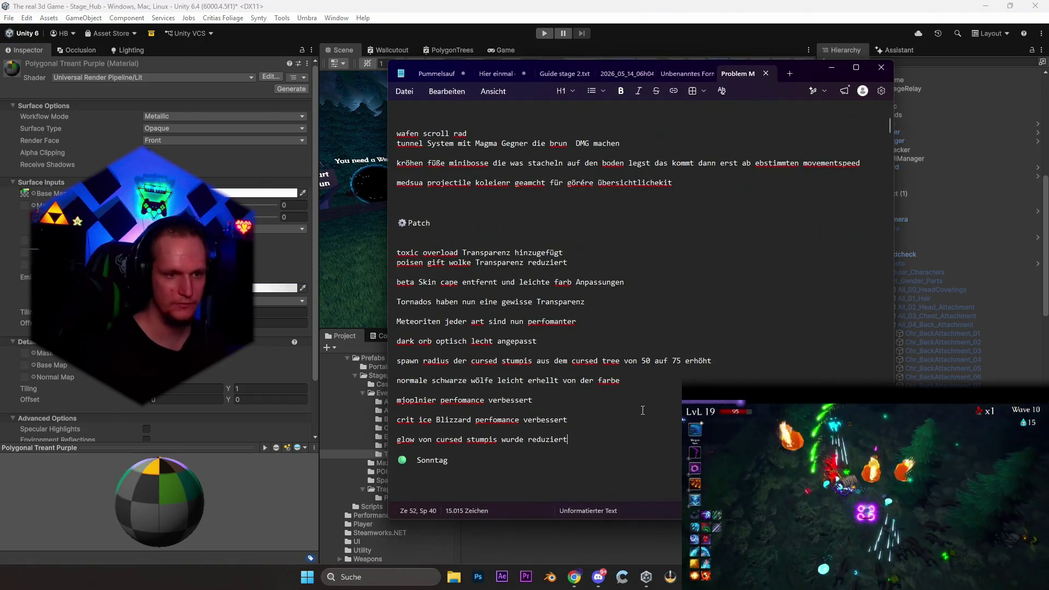
key("Return")
key("Return")
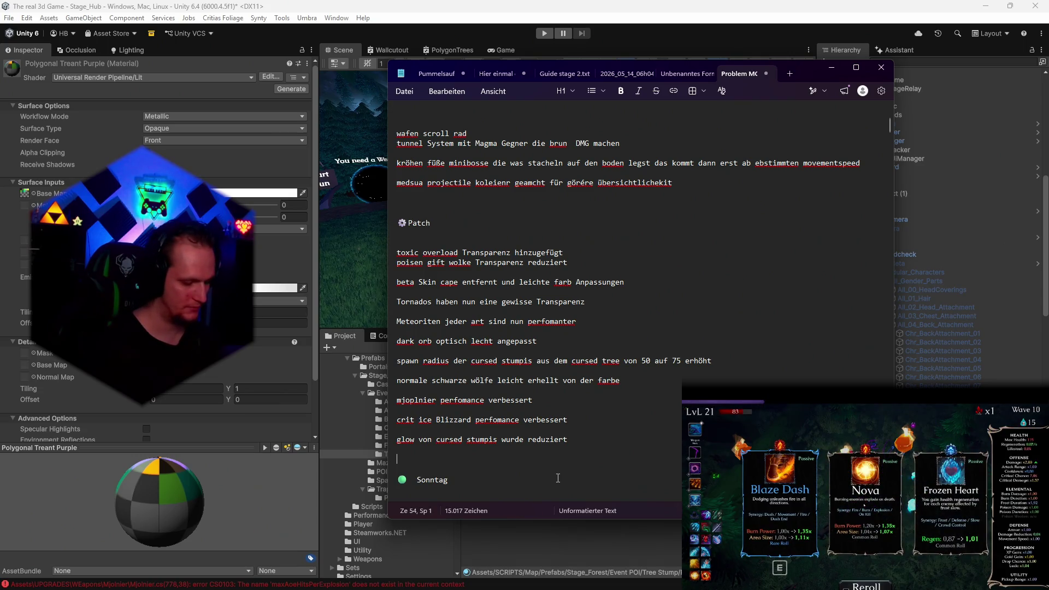
type("ice Mirror perfomanc")
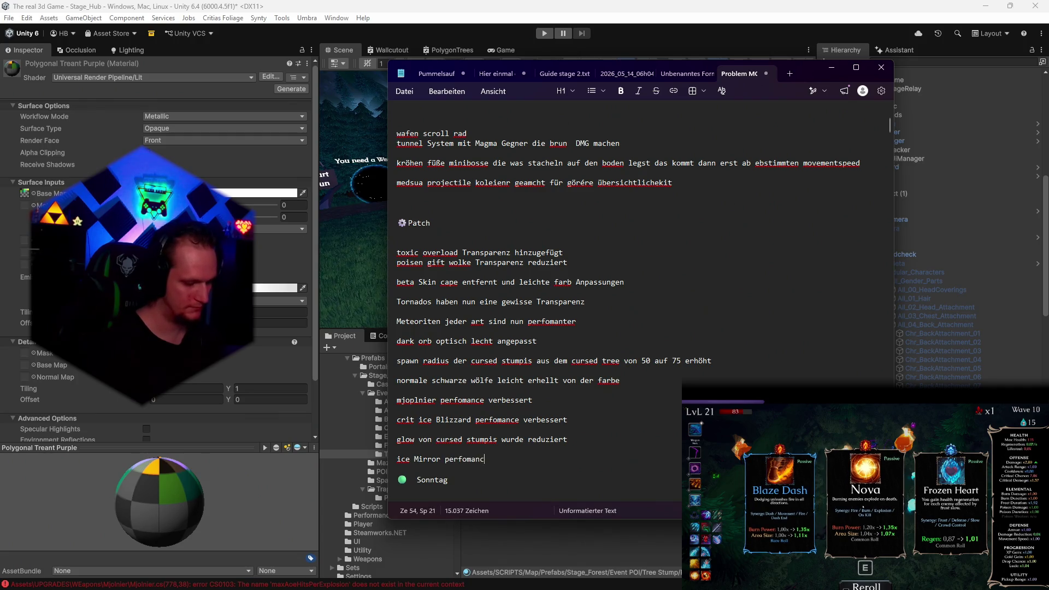
type("e ")
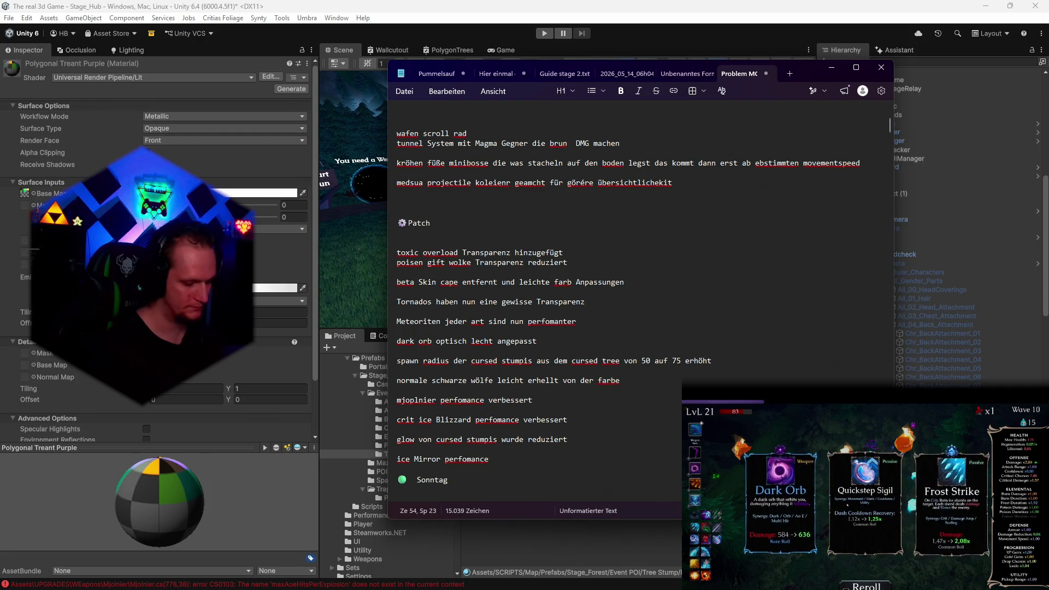
type("verbessert")
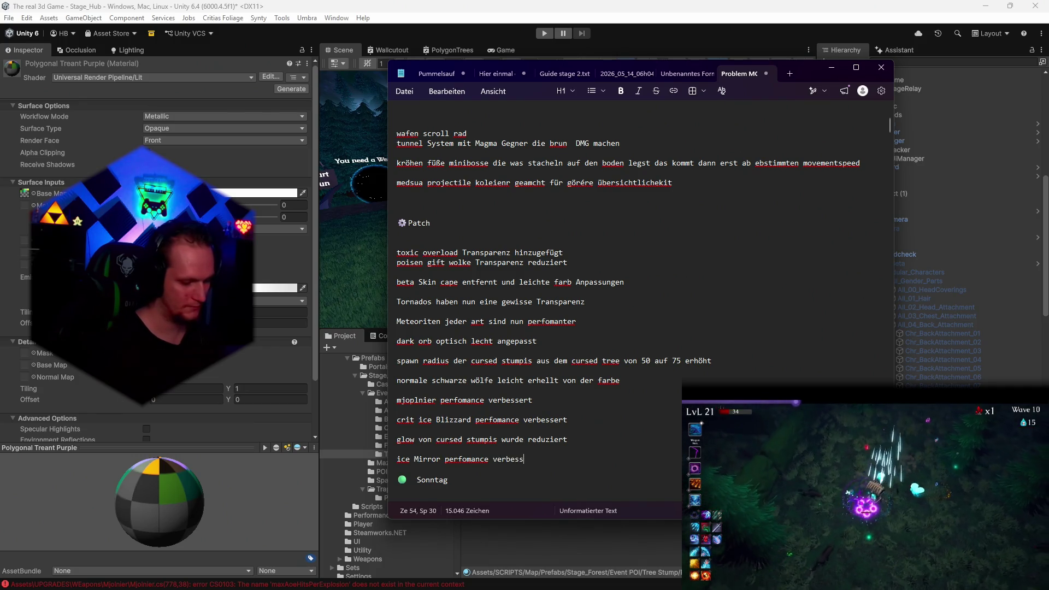
key("Return")
key("Return")
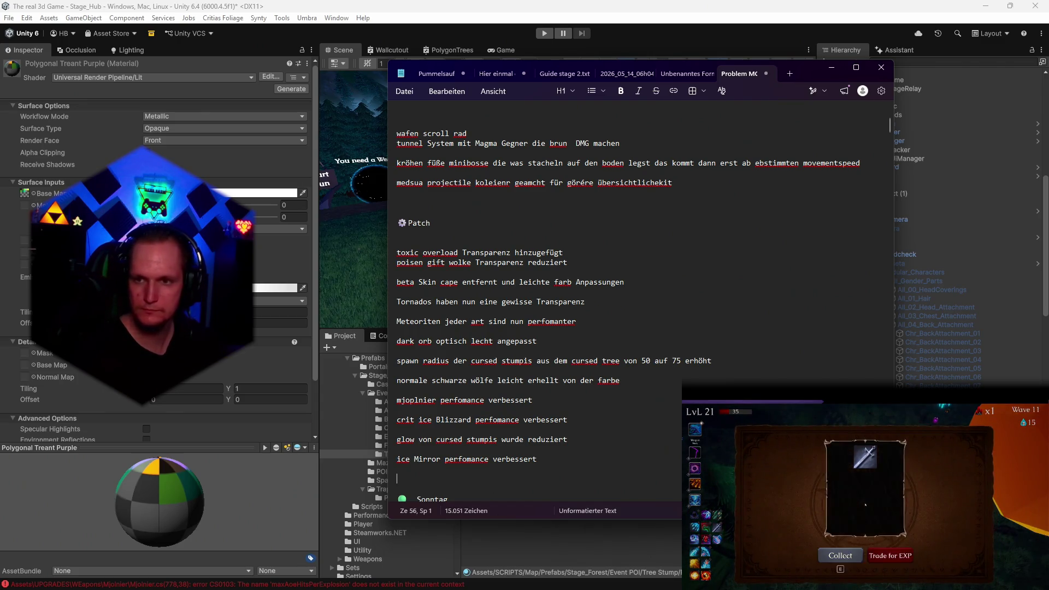
type("ein ")
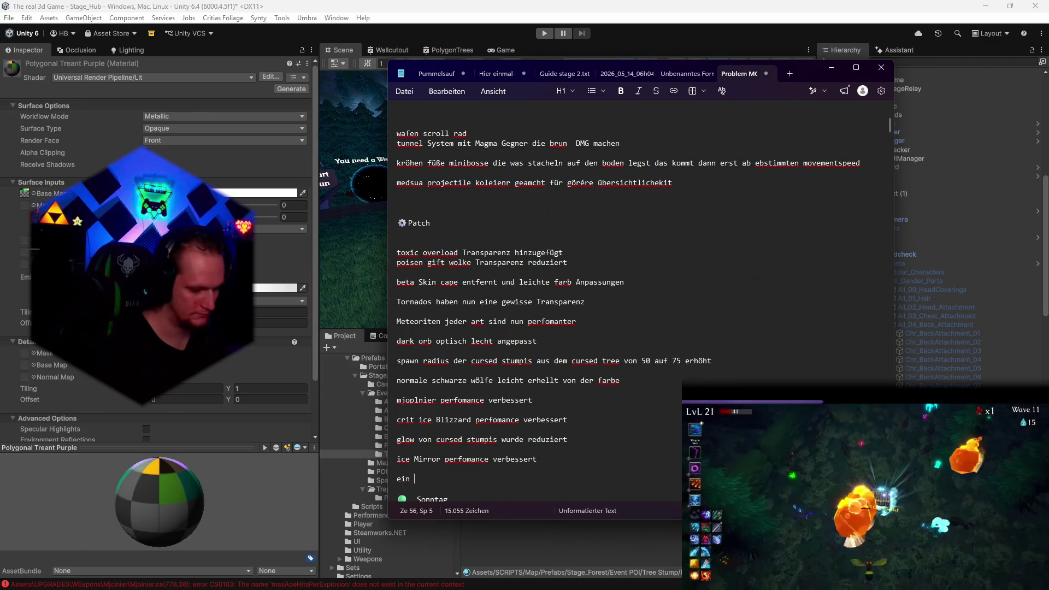
type("in den set")
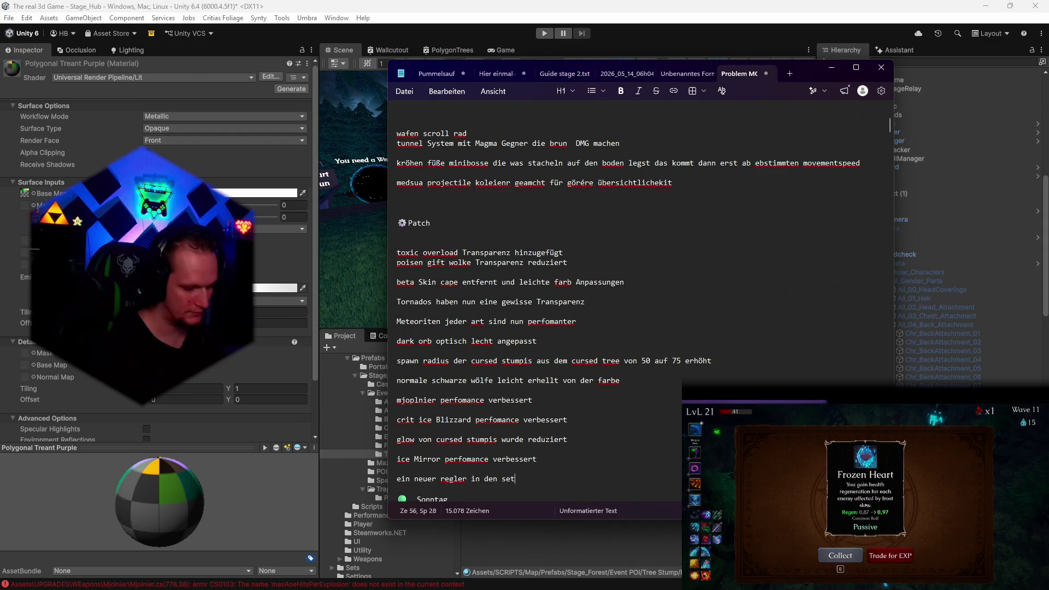
type("graphic")
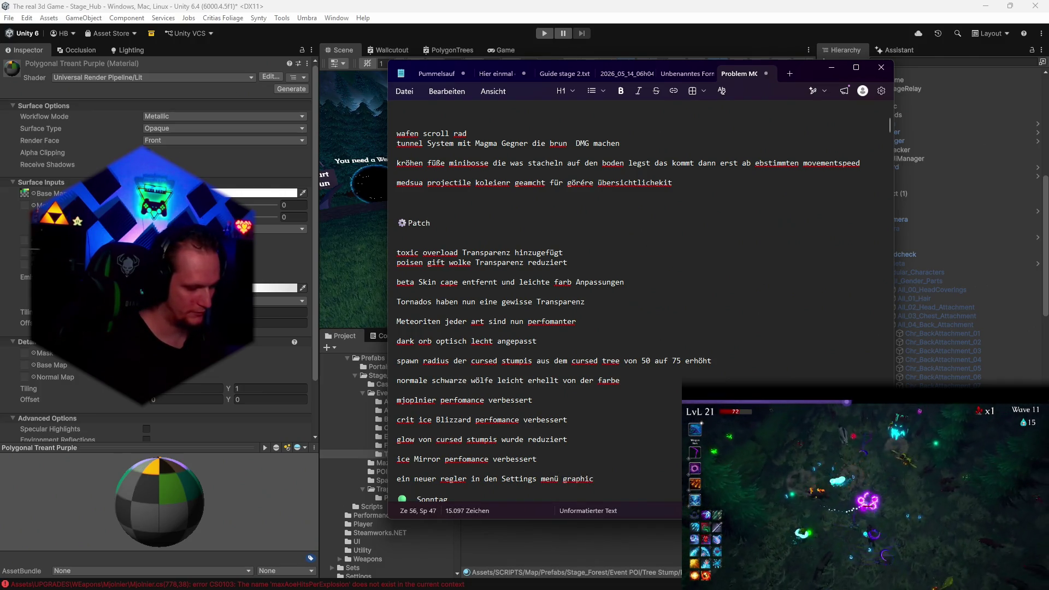
type("wurde hinzugefügt u")
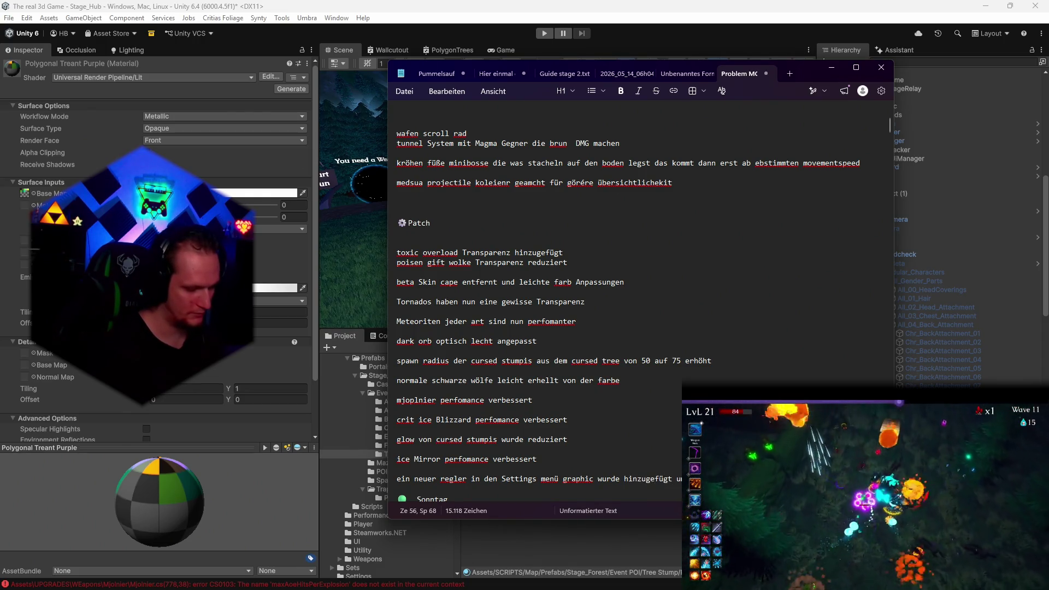
type("  Partl zueduzier")
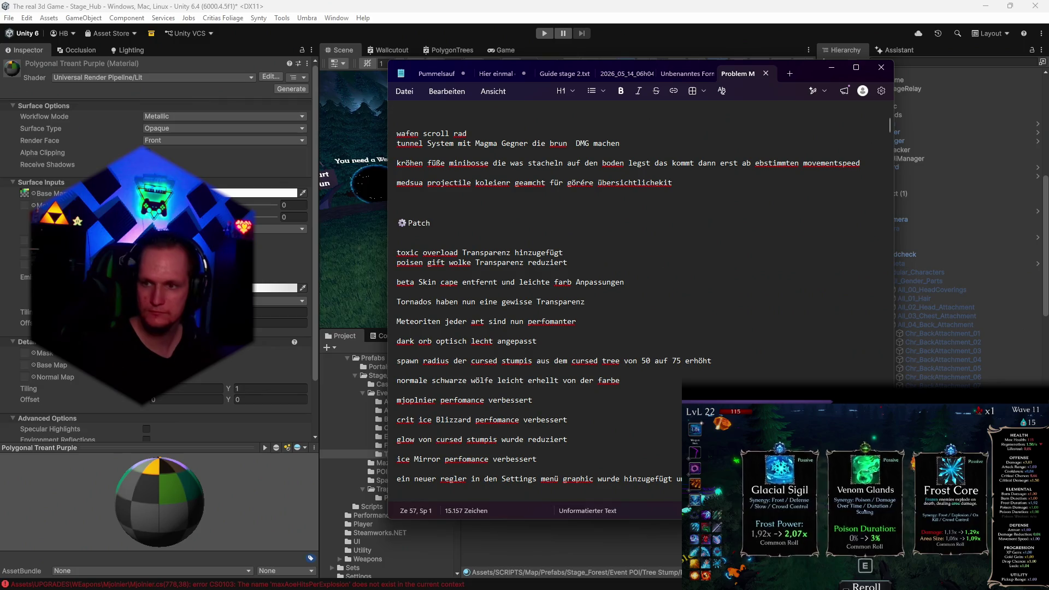
Collapse MainPlayer and select SettingsPanel by searching the Hierarchy for 'setting'
left_click(831, 67)
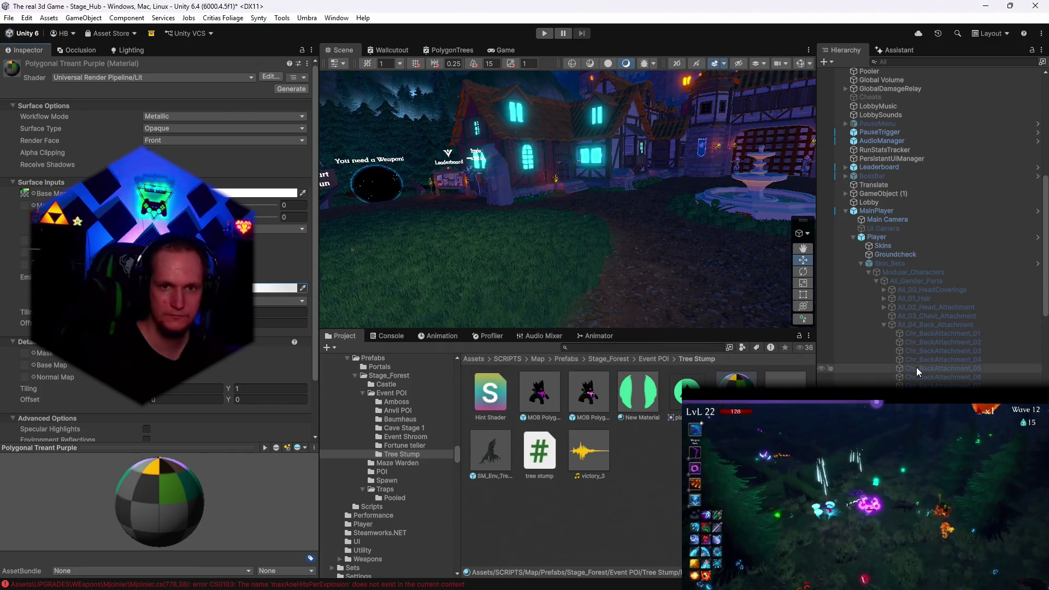
left_click(846, 211)
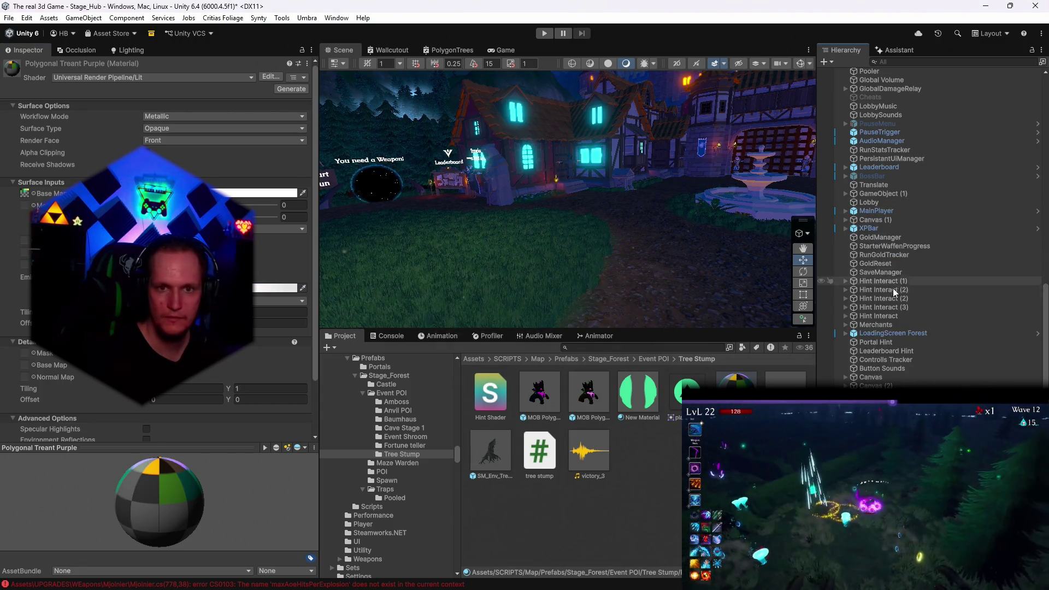
scroll(929, 229, "down", 10)
scroll(929, 164, "up", 2)
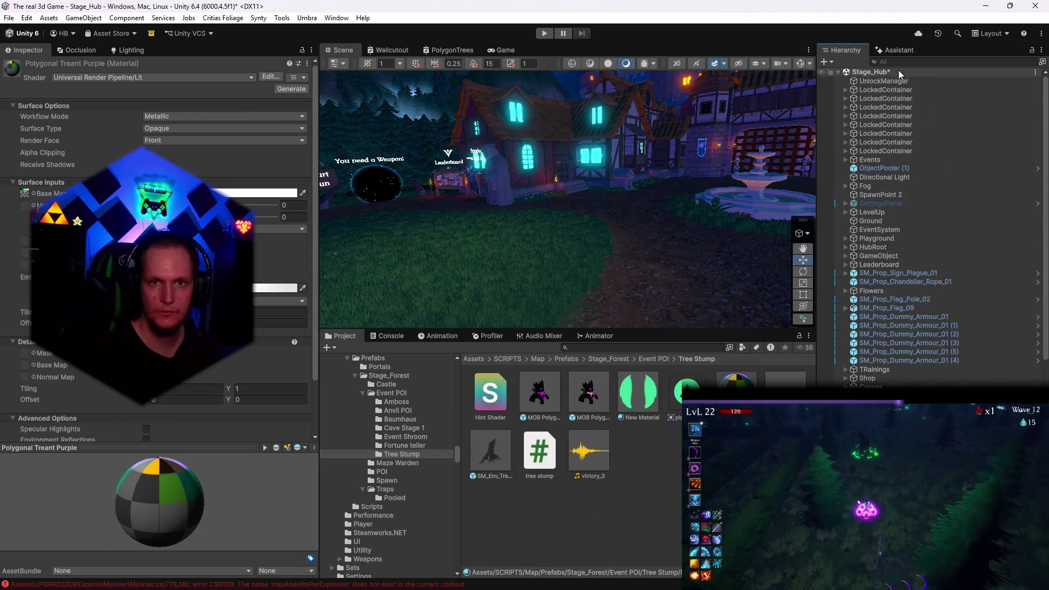
left_click(901, 63)
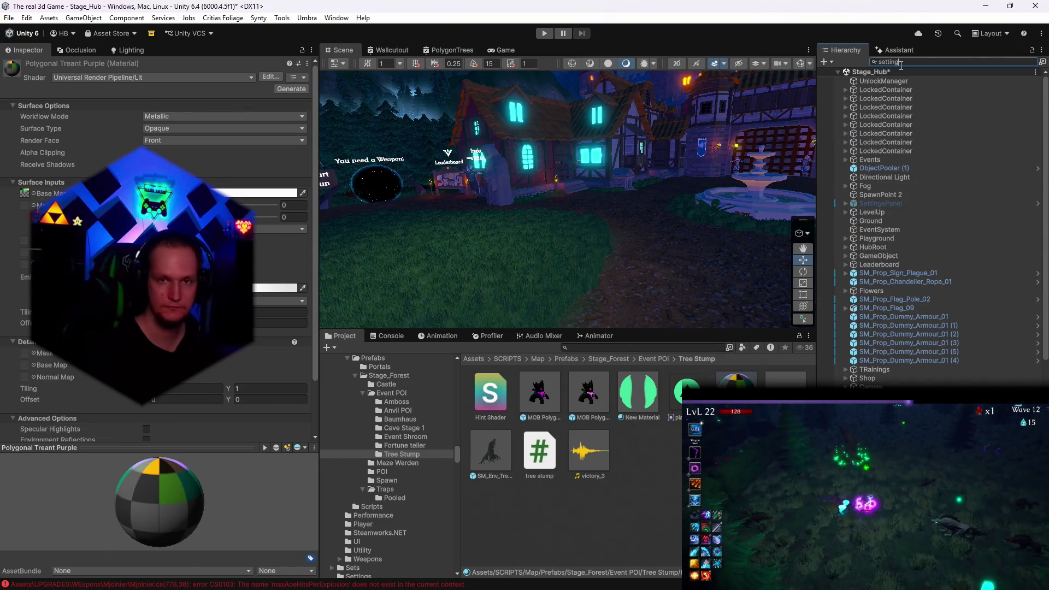
left_click(897, 90)
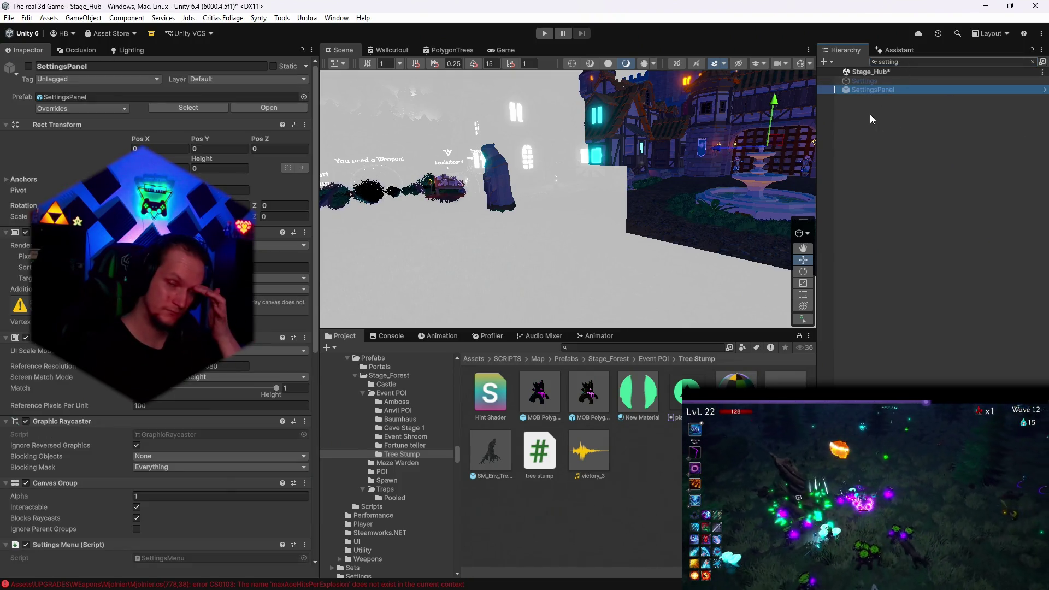
Clear the search, review SettingsPanel's unapplied prefab overrides and open its context menu
key("ctrl+f")
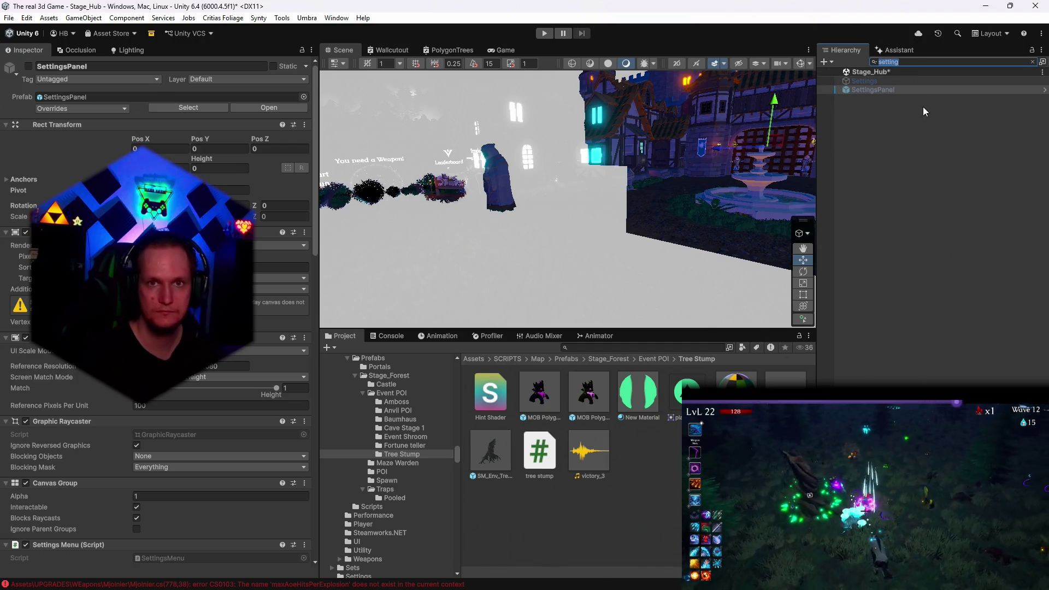
key("BackSpace")
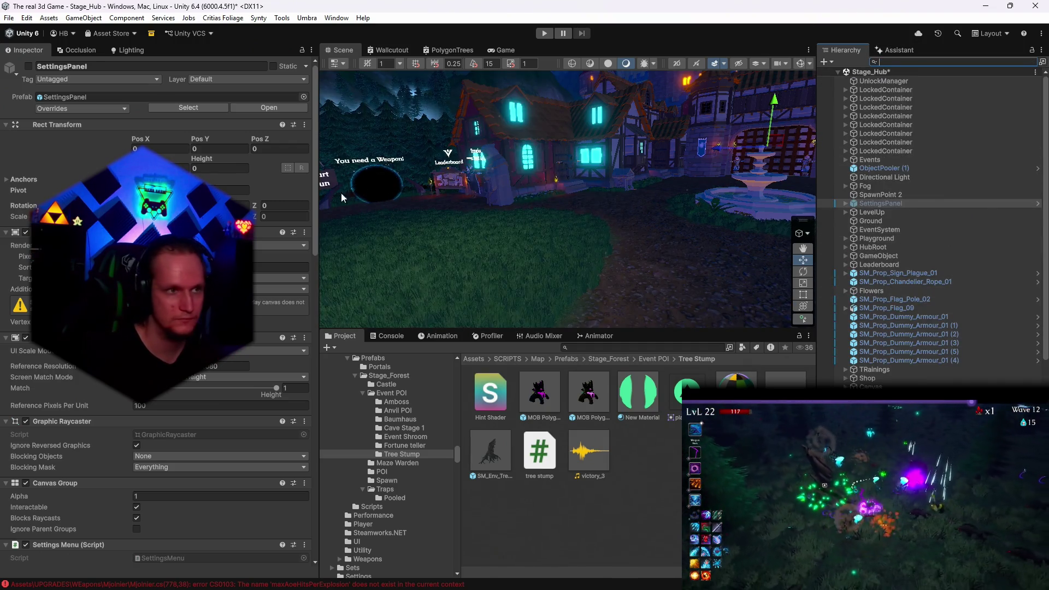
left_click(103, 108)
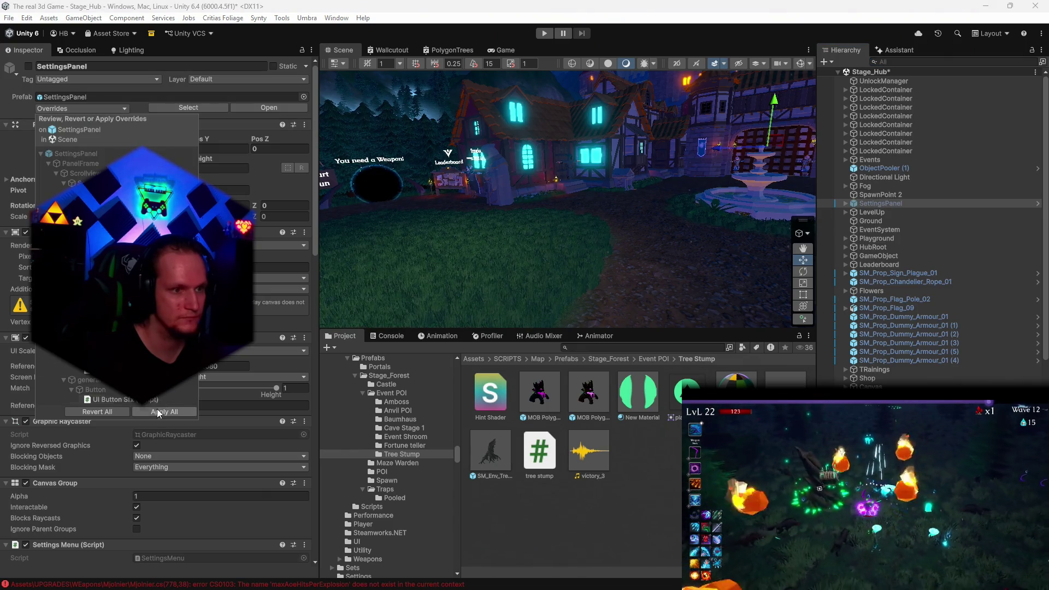
right_click(876, 204)
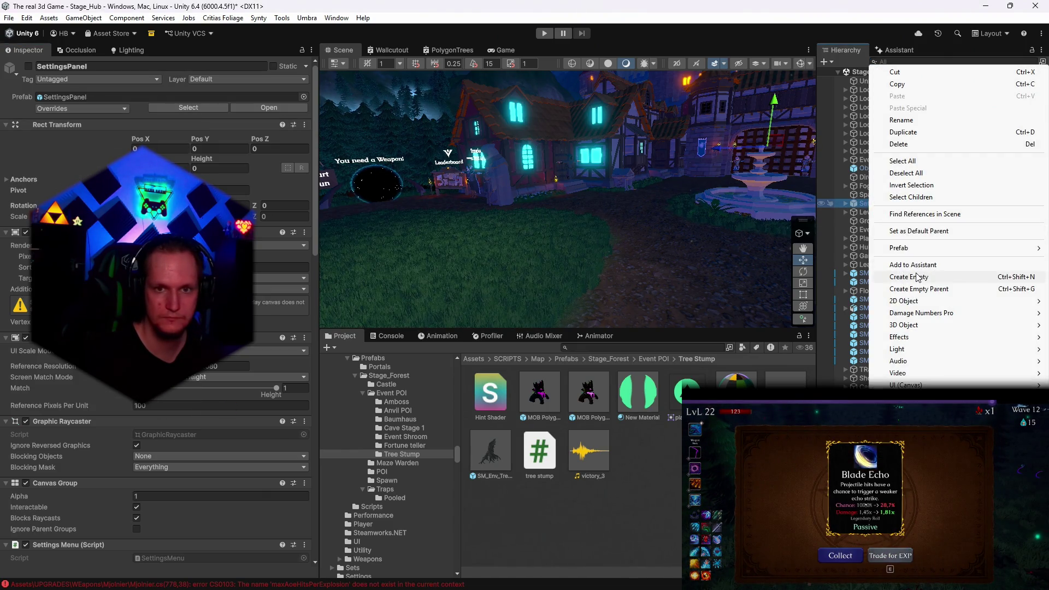
Open the SettingsPanel prefab in isolation, activate it and face the menu head-on
mouse_move(917, 249)
left_click(822, 257)
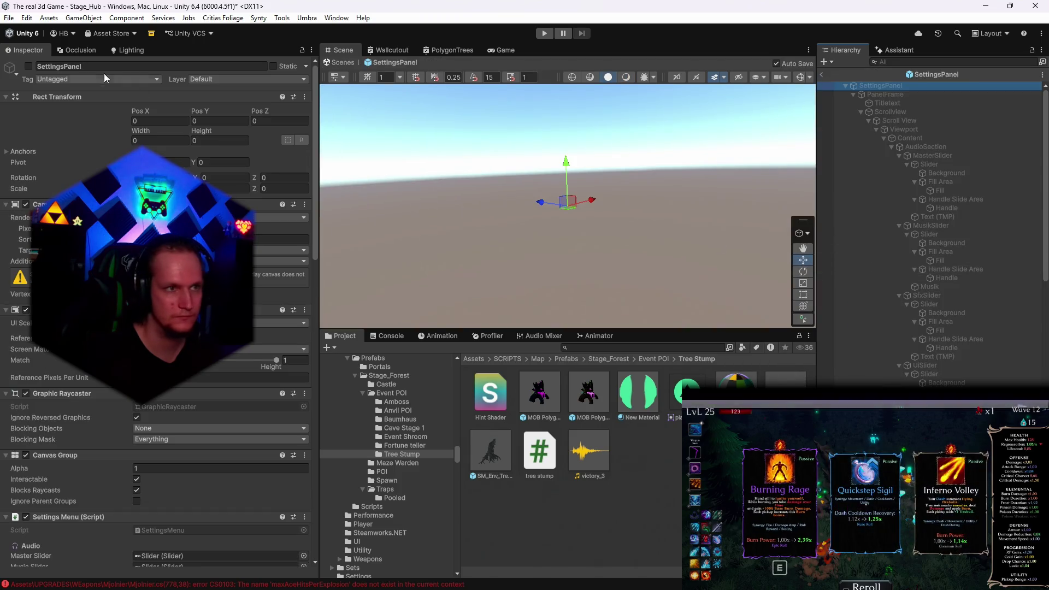
left_click(29, 66)
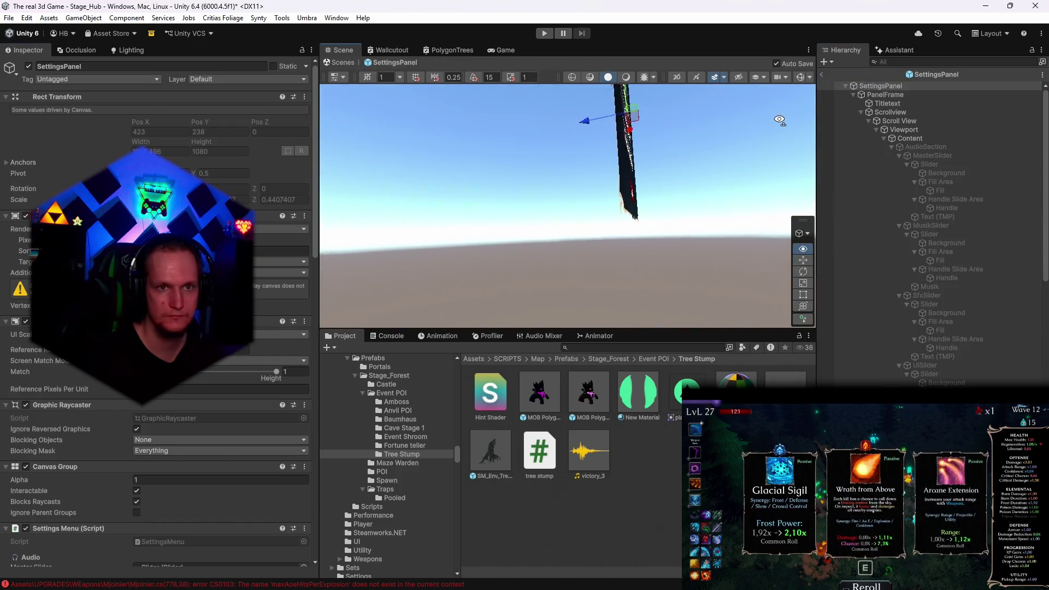
mouse_move(787, 127)
left_mouse_down()
mouse_move(697, 155)
mouse_move(578, 163)
mouse_move(708, 230)
left_mouse_up()
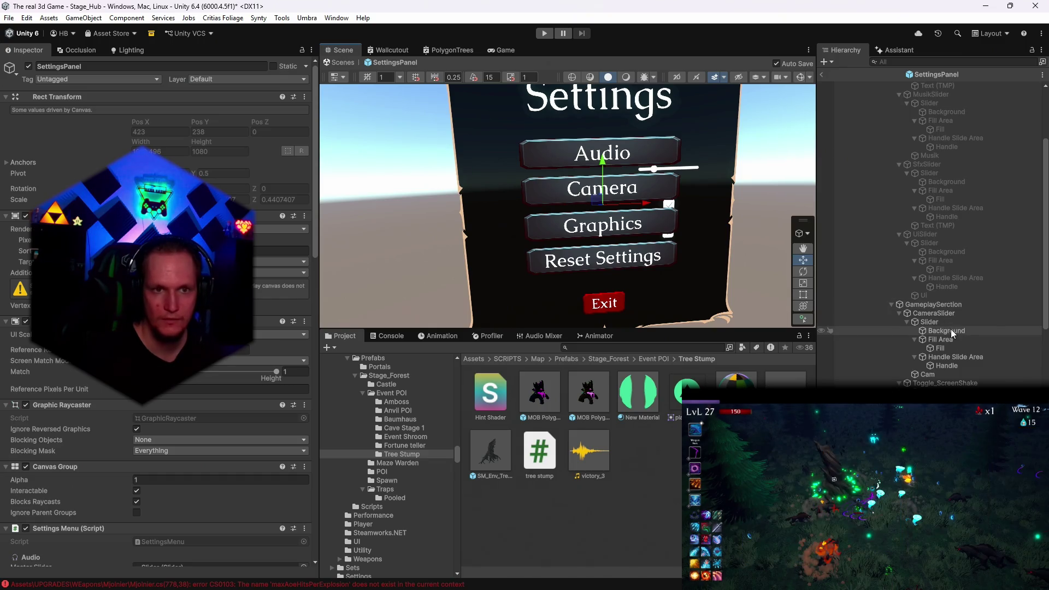
scroll(933, 304, "up", 5)
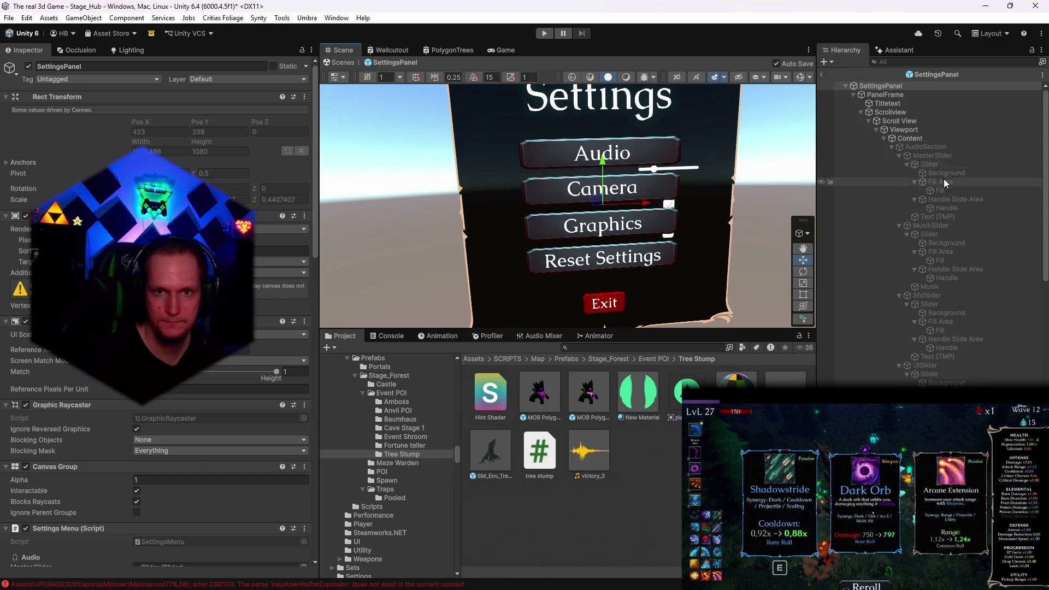
Deactivate the GameplaySerction object to hide the gameplay settings
left_click(601, 164)
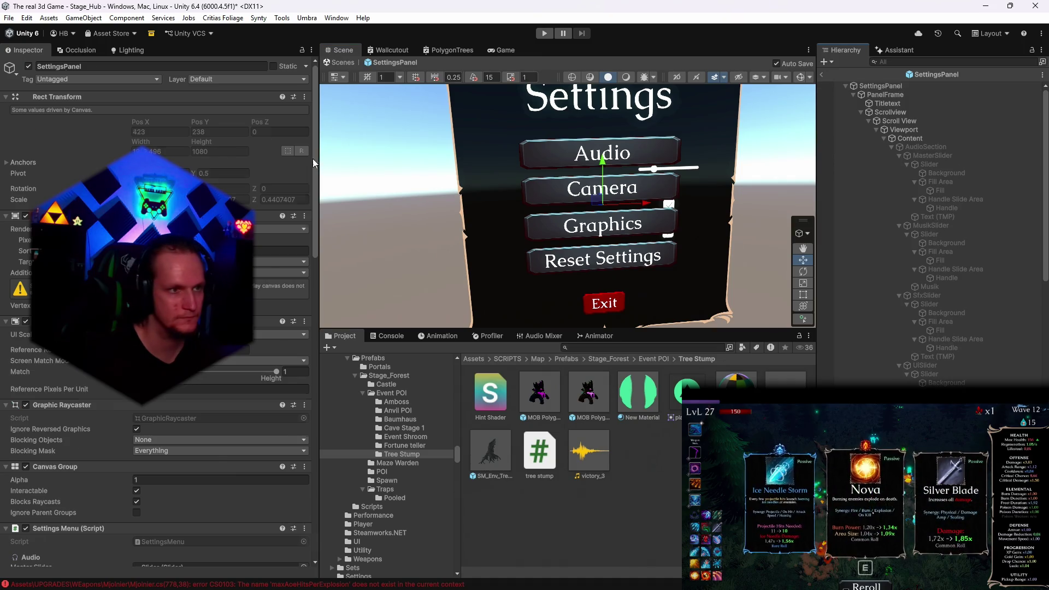
left_click(28, 67)
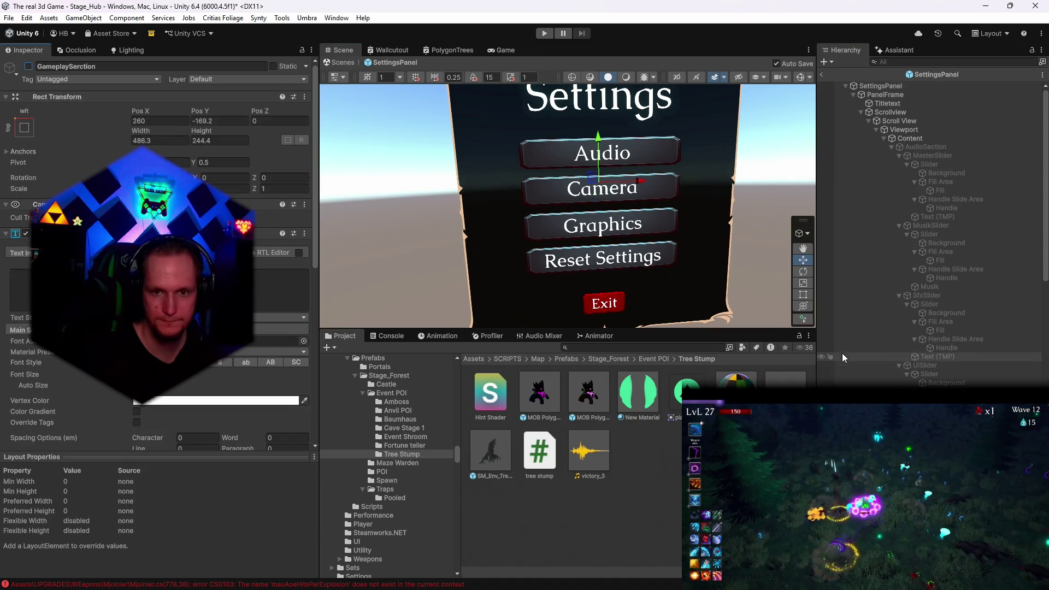
scroll(929, 360, "down", 5)
scroll(948, 368, "down", 4)
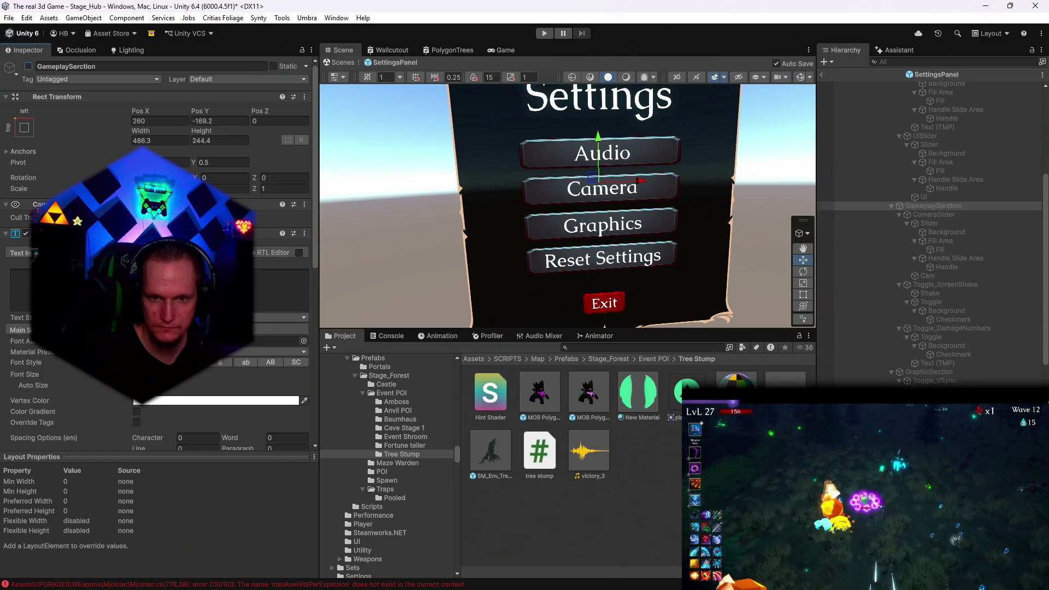
scroll(928, 235, "down", 1)
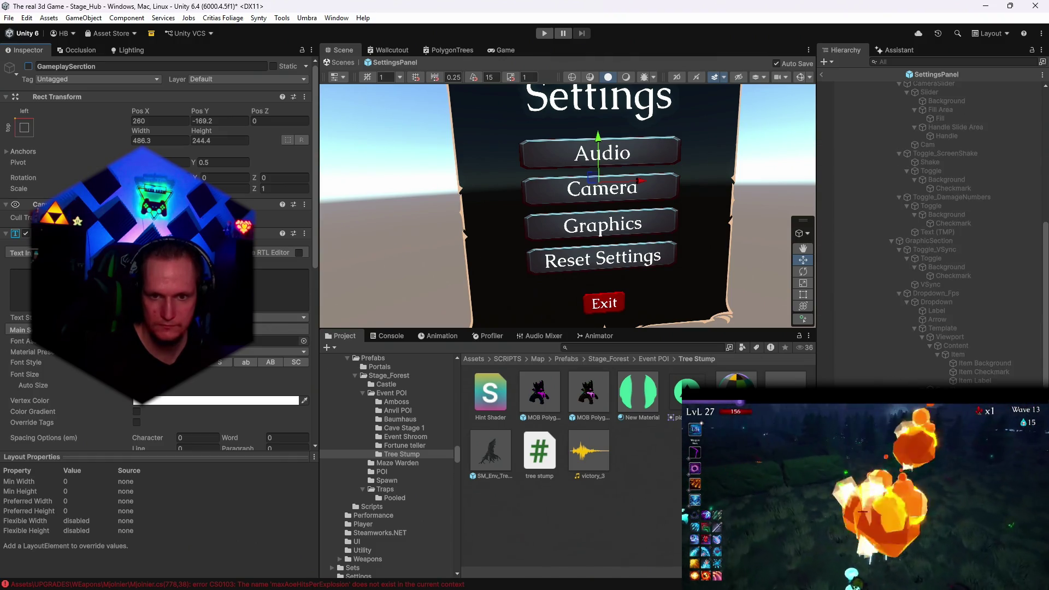
scroll(929, 235, "down", 1)
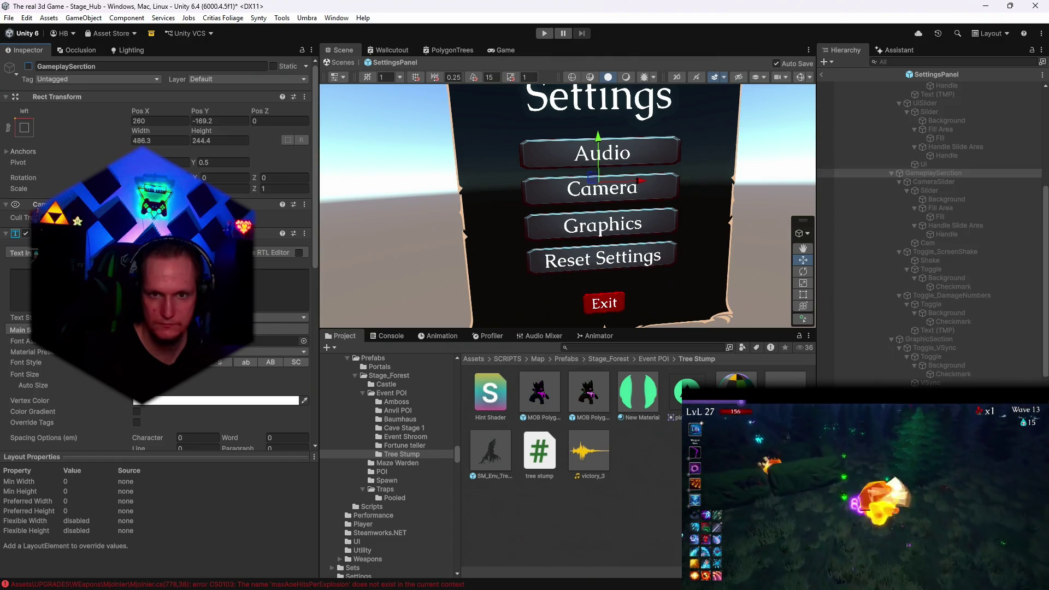
Activate the GraphicSection object so the graphics options show on the panel
left_click(927, 339)
left_click(28, 66)
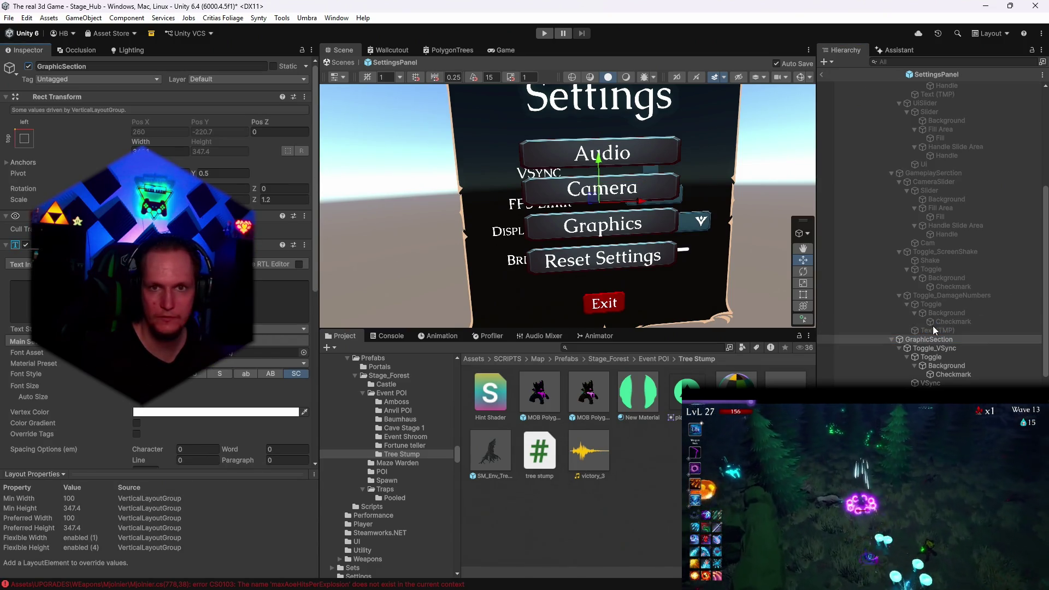
scroll(933, 326, "up", 10)
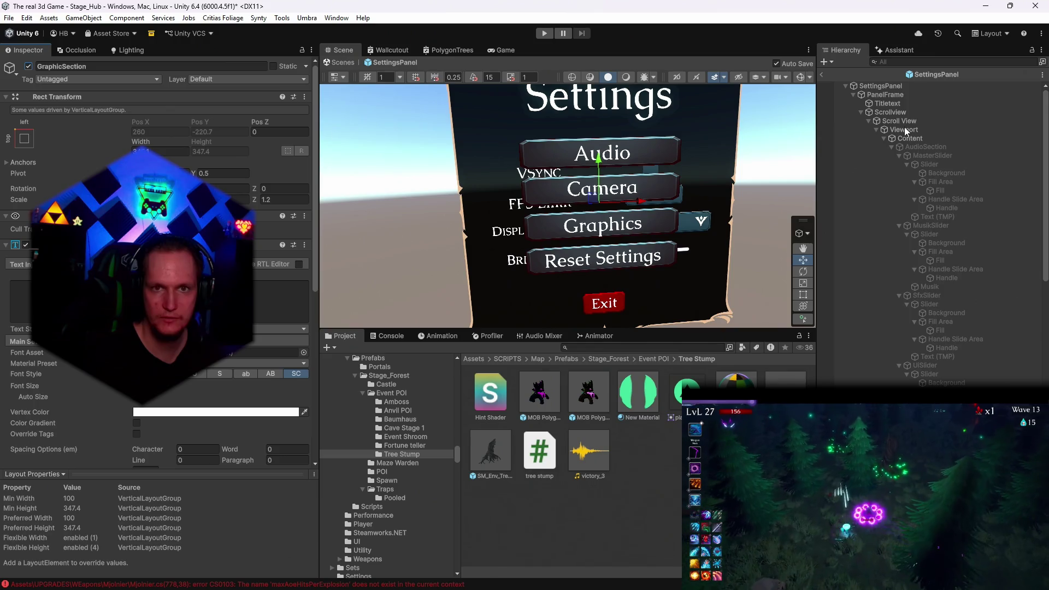
scroll(909, 286, "down", 10)
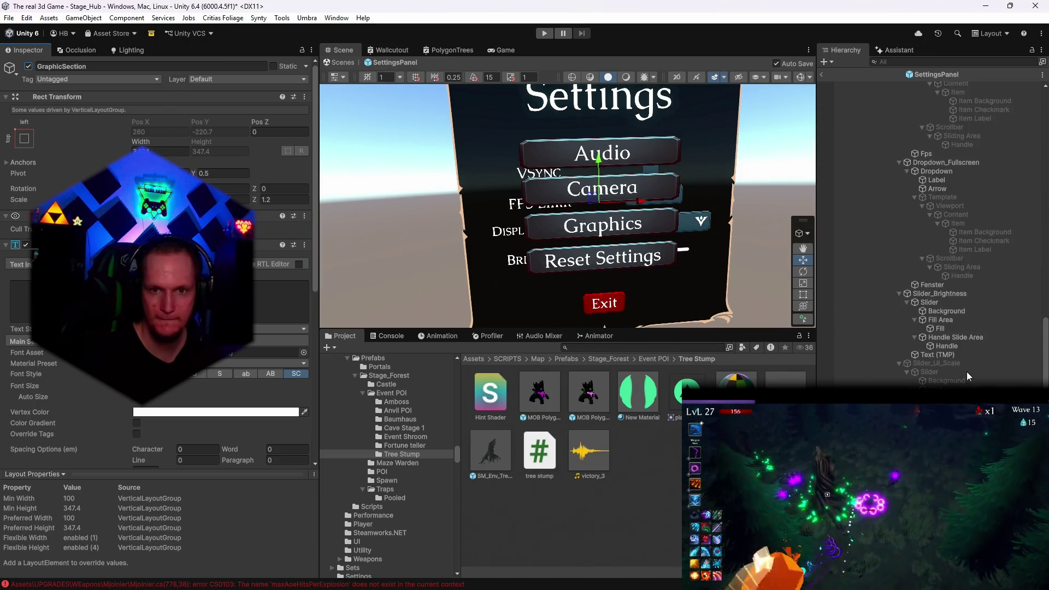
scroll(940, 309, "down", 6)
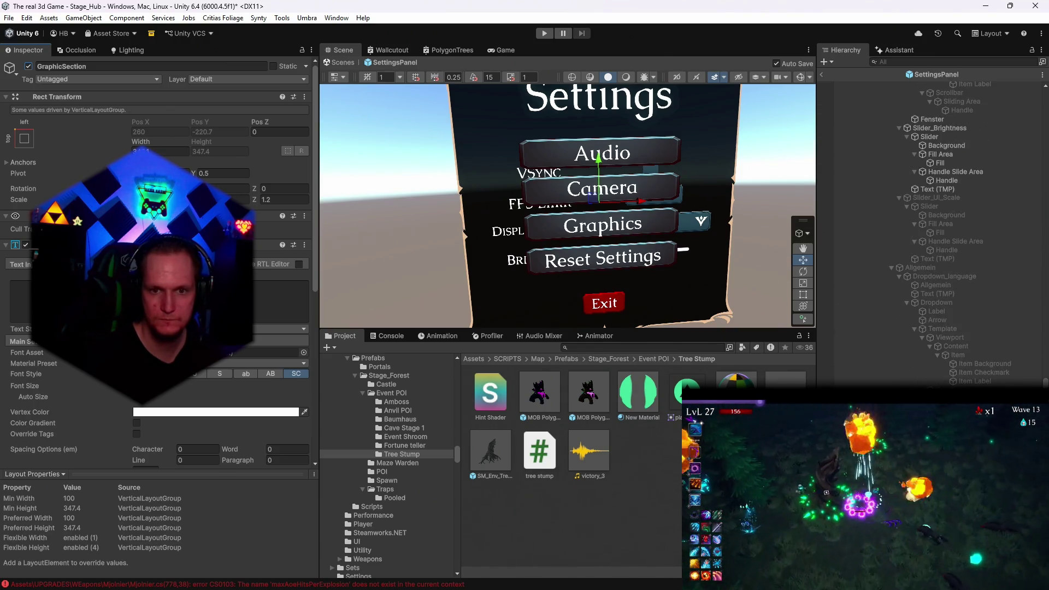
left_click(602, 224)
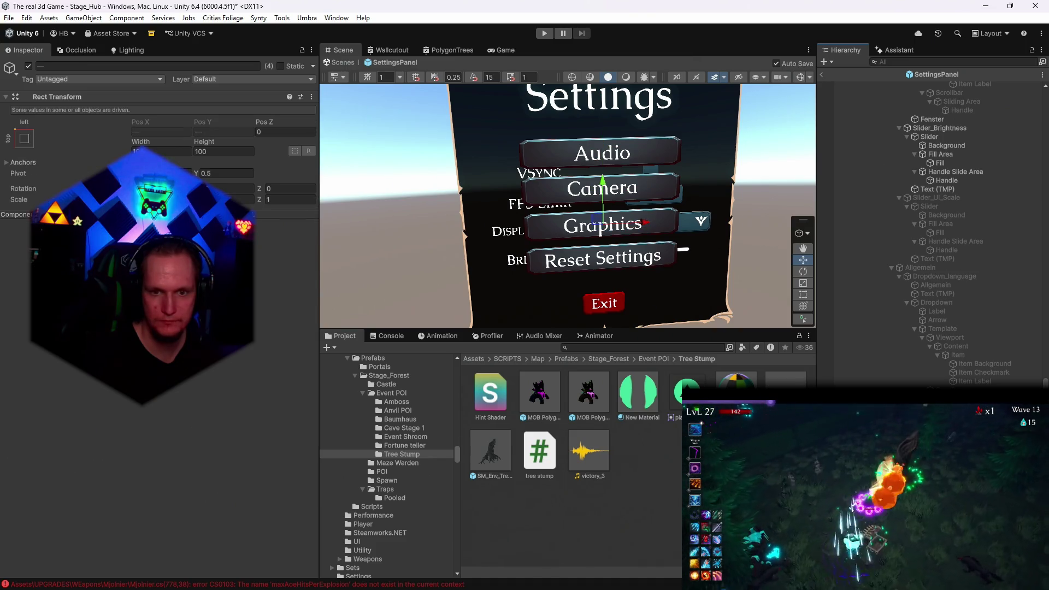
Deactivate the Audio, Camera, Graphics, Reset Settings and Exit buttons
key("alt+shift+a")
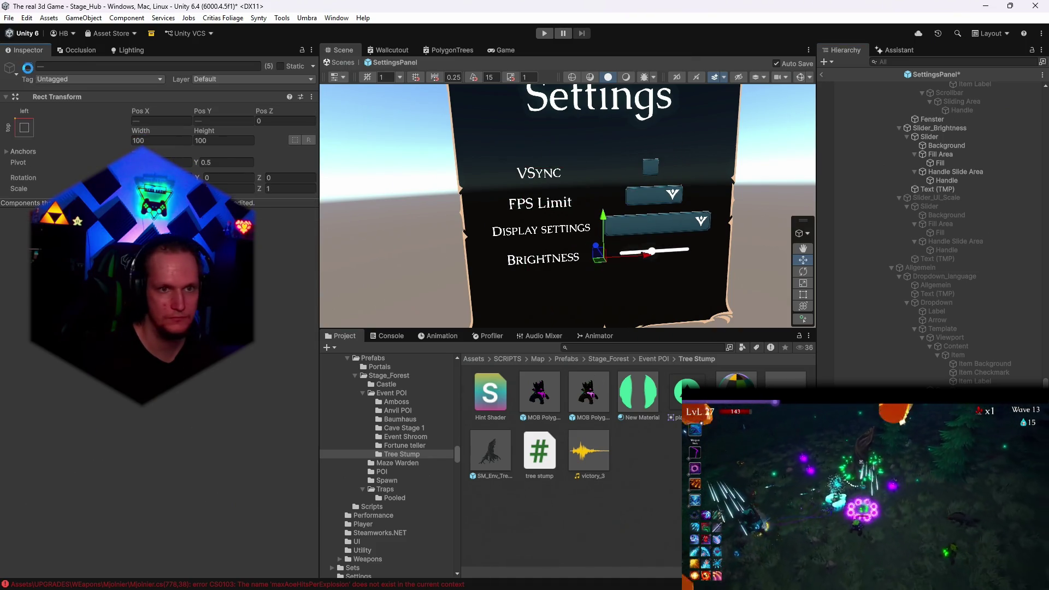
scroll(668, 250, "up", 2)
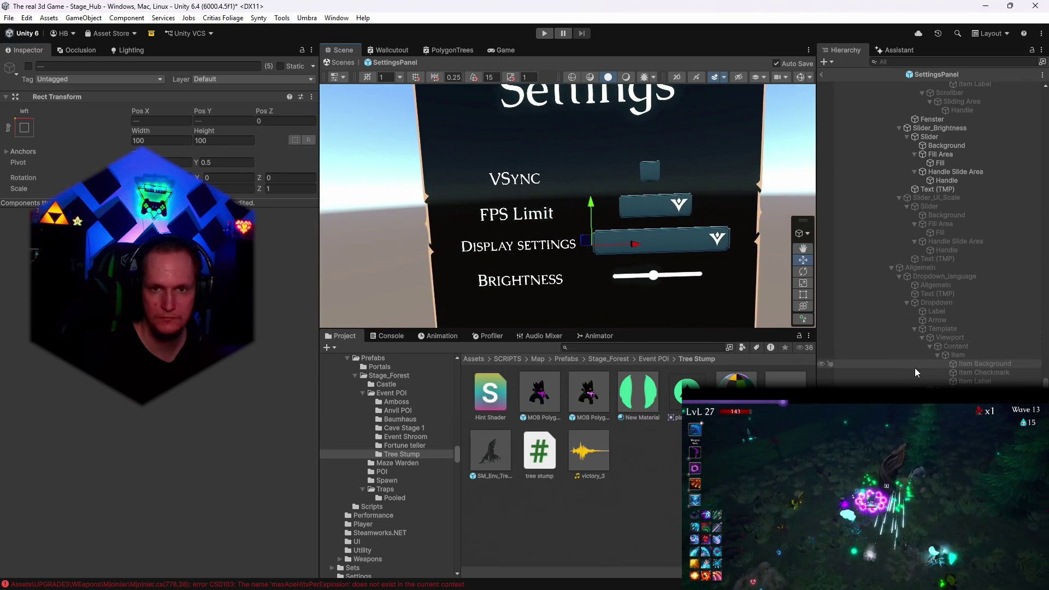
scroll(915, 375, "up", 10)
scroll(914, 372, "up", 5)
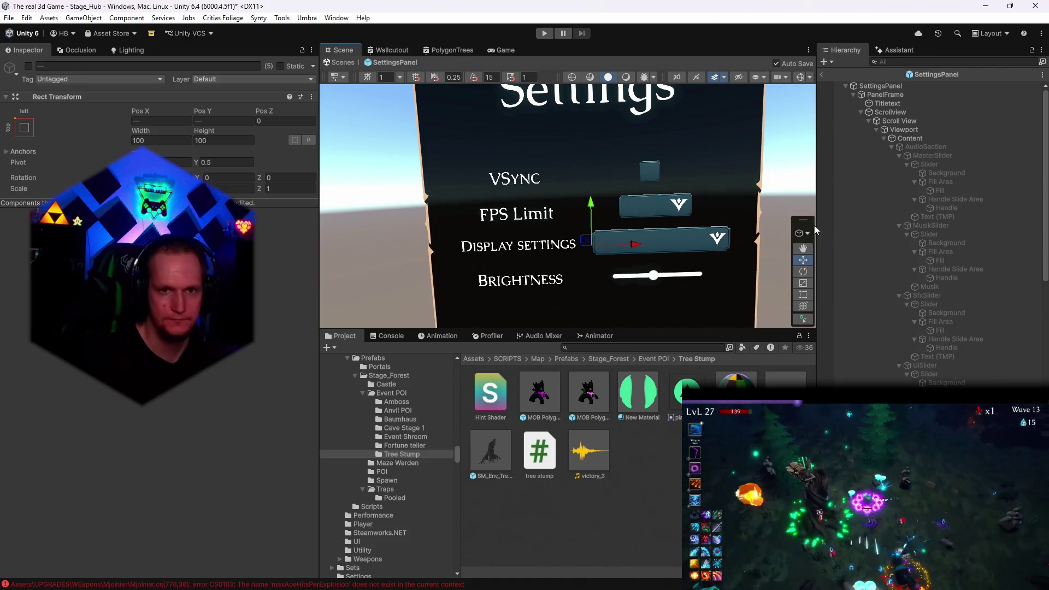
scroll(929, 375, "down", 6)
scroll(929, 376, "down", 7)
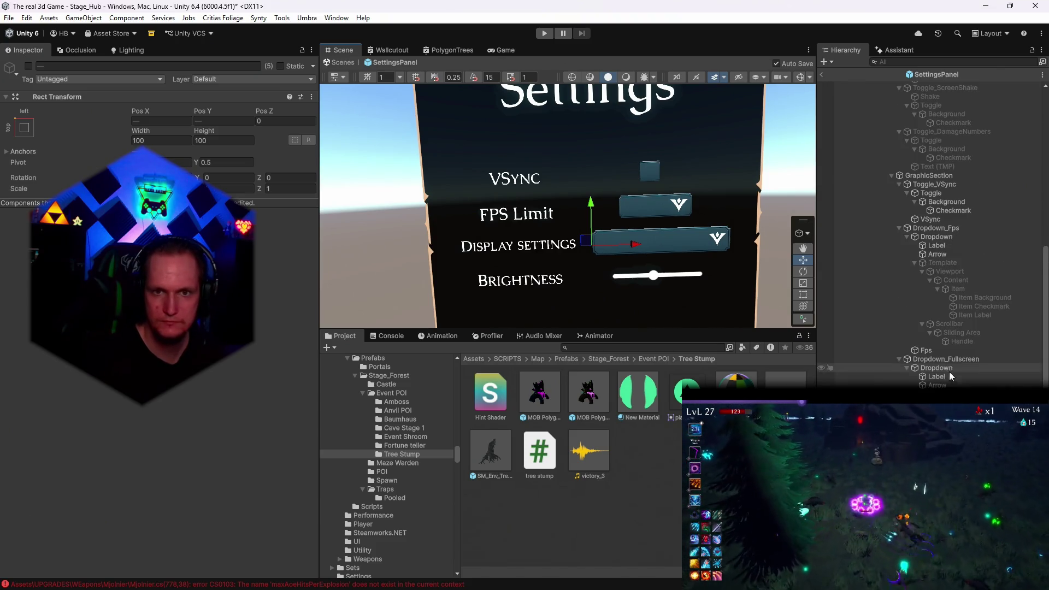
Select Toggle_VSync's Toggle > Background image and open its sprite picker
left_click(938, 176)
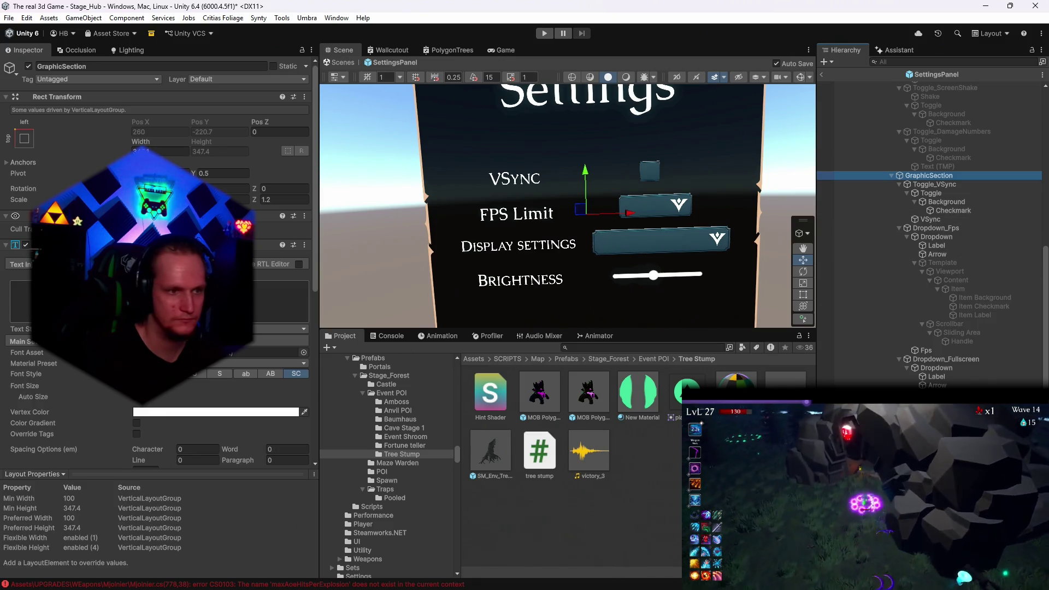
left_click(935, 185)
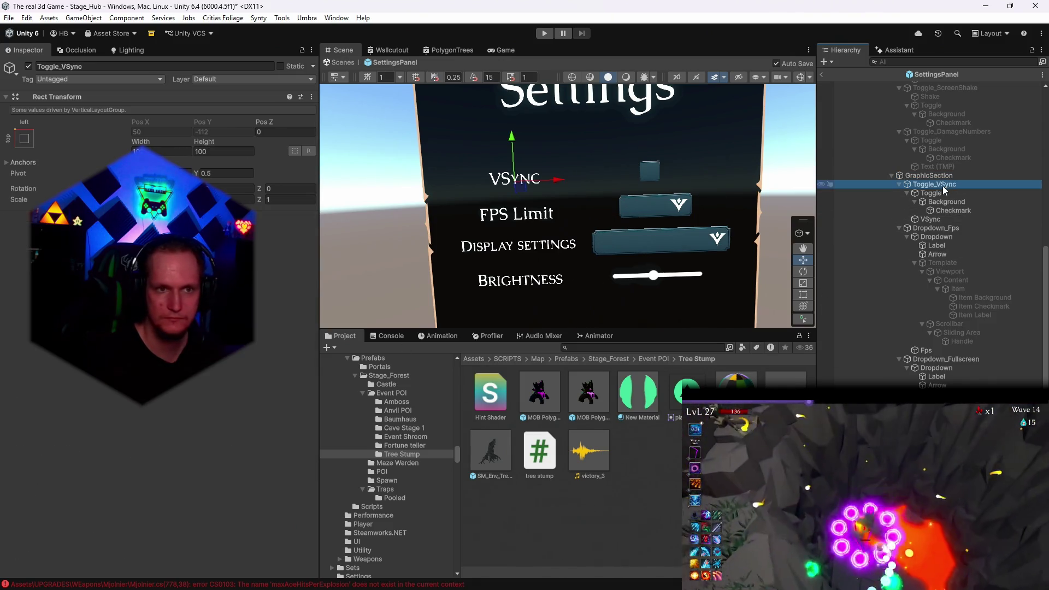
left_click(931, 193)
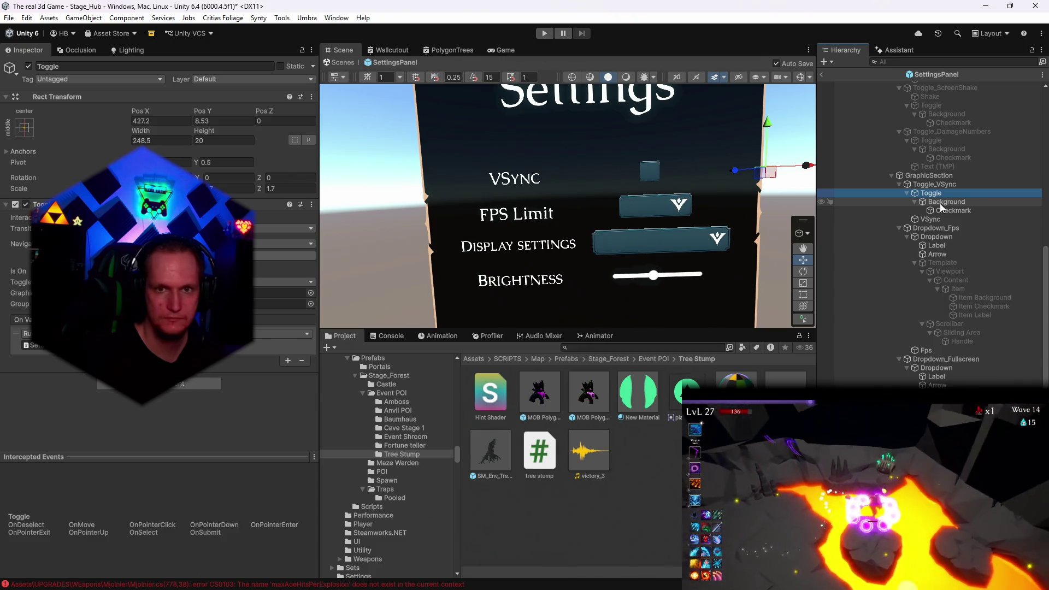
left_click(947, 201)
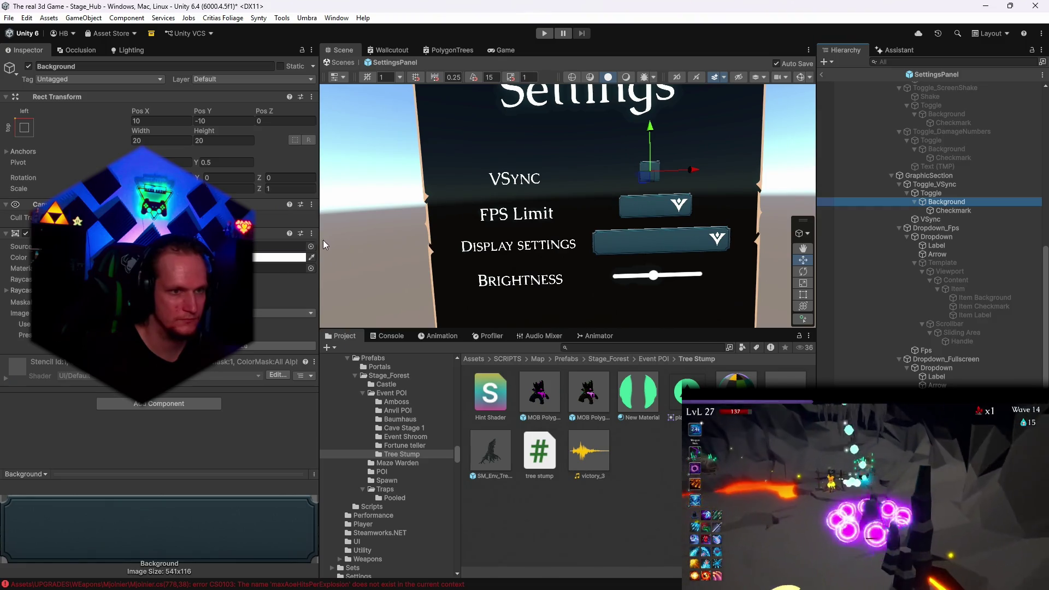
left_click(311, 247)
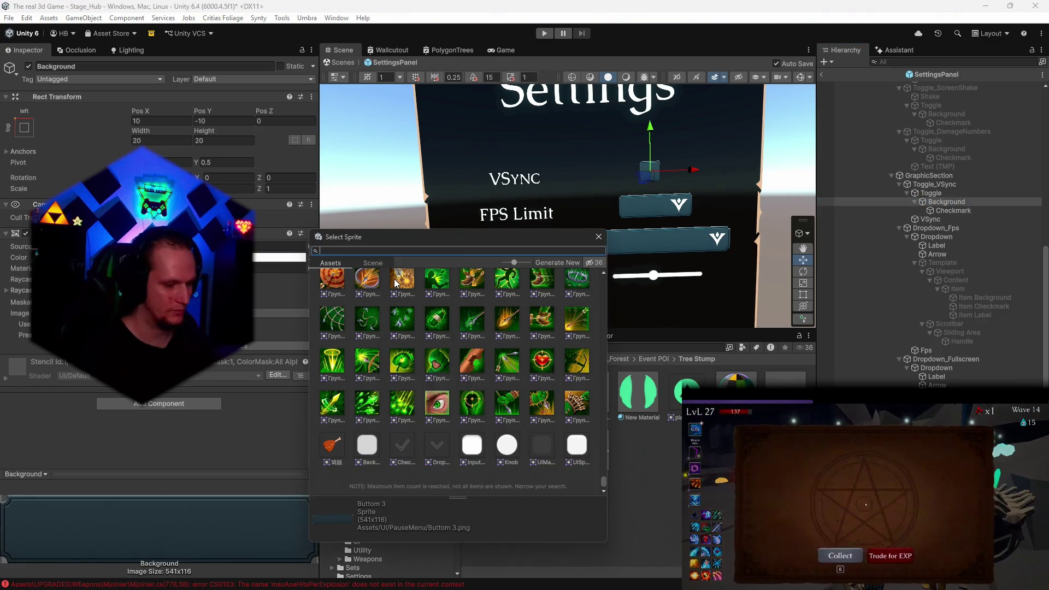
Close the sprite picker, open the UIelements artwork folder and reselect the VSync background
type("ui")
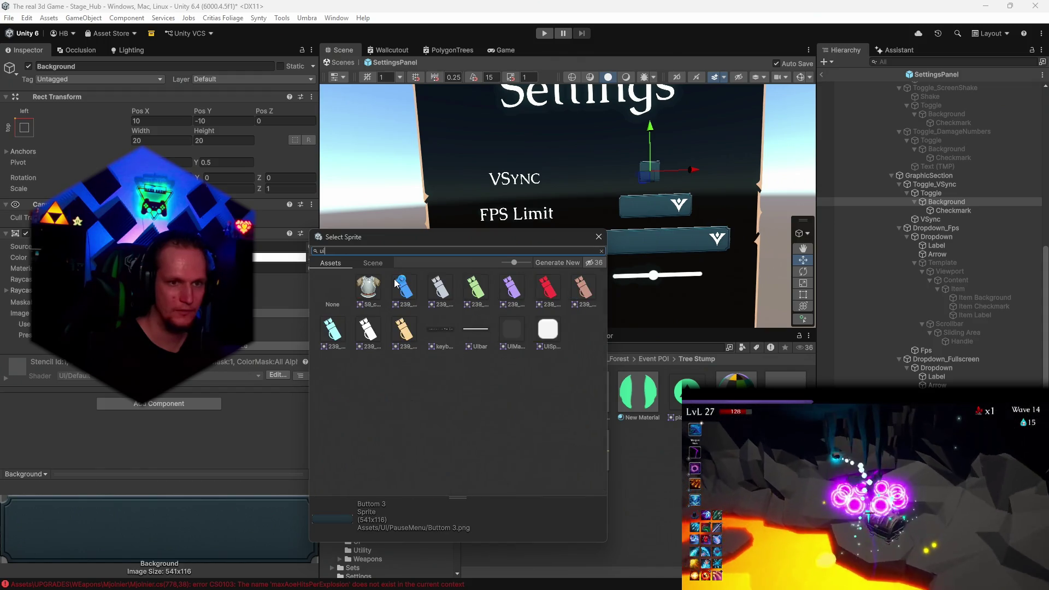
left_click(598, 237)
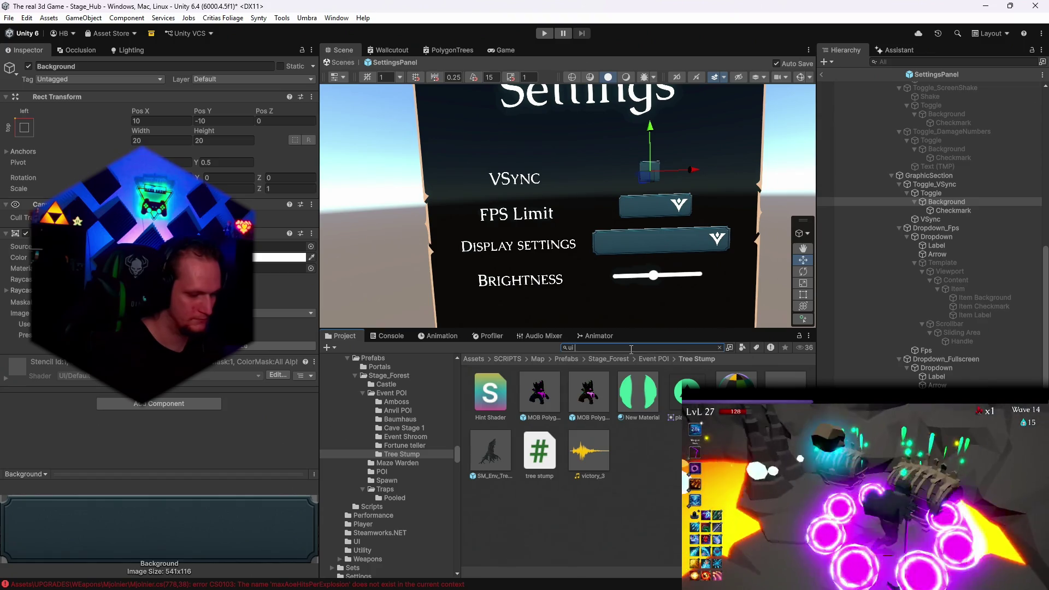
type("m")
double_click(489, 398)
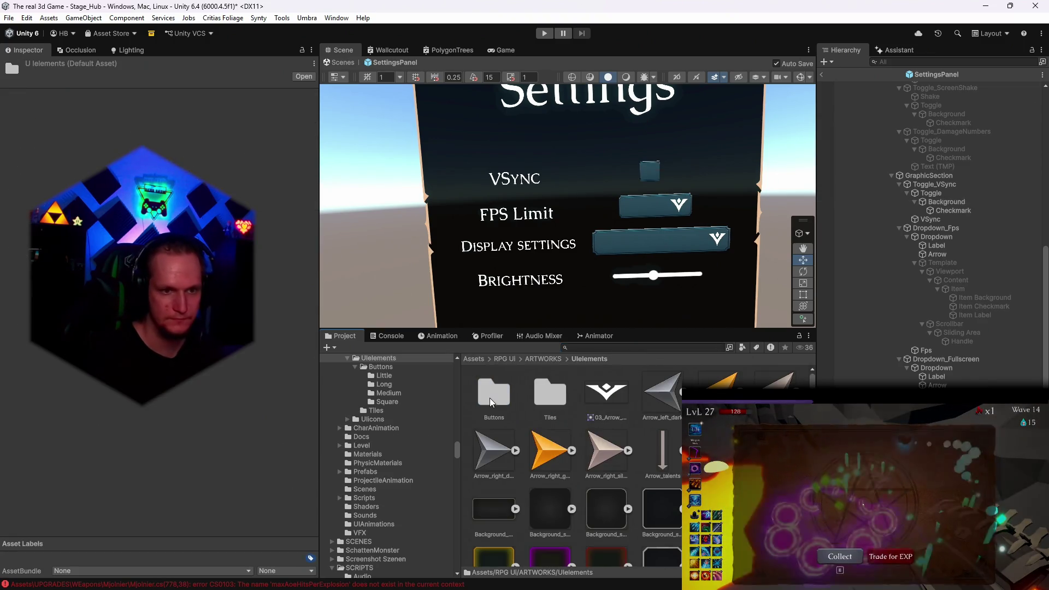
scroll(568, 464, "down", 2)
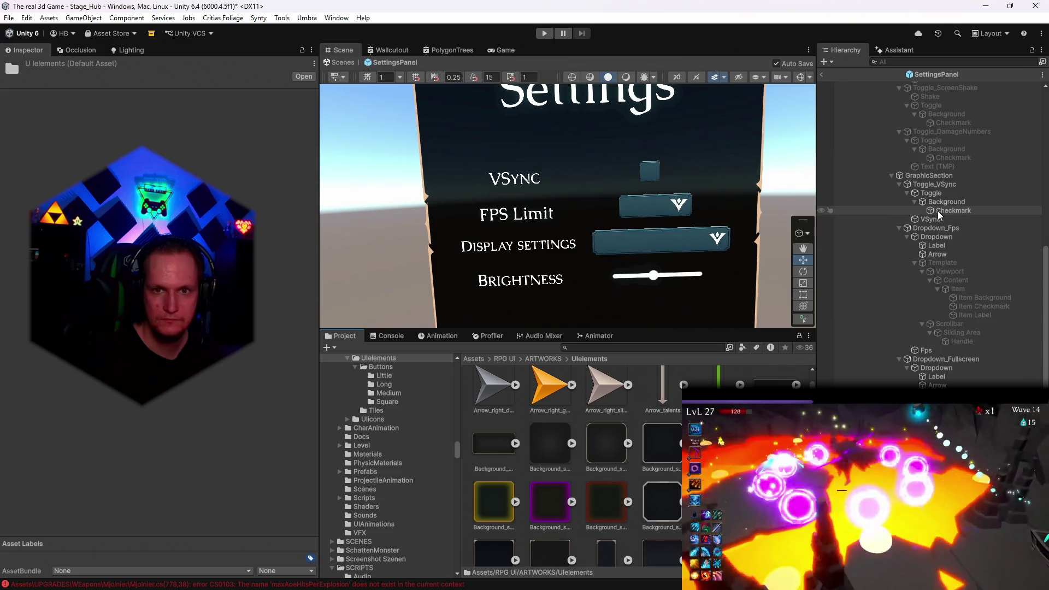
left_click(933, 219)
left_click(951, 202)
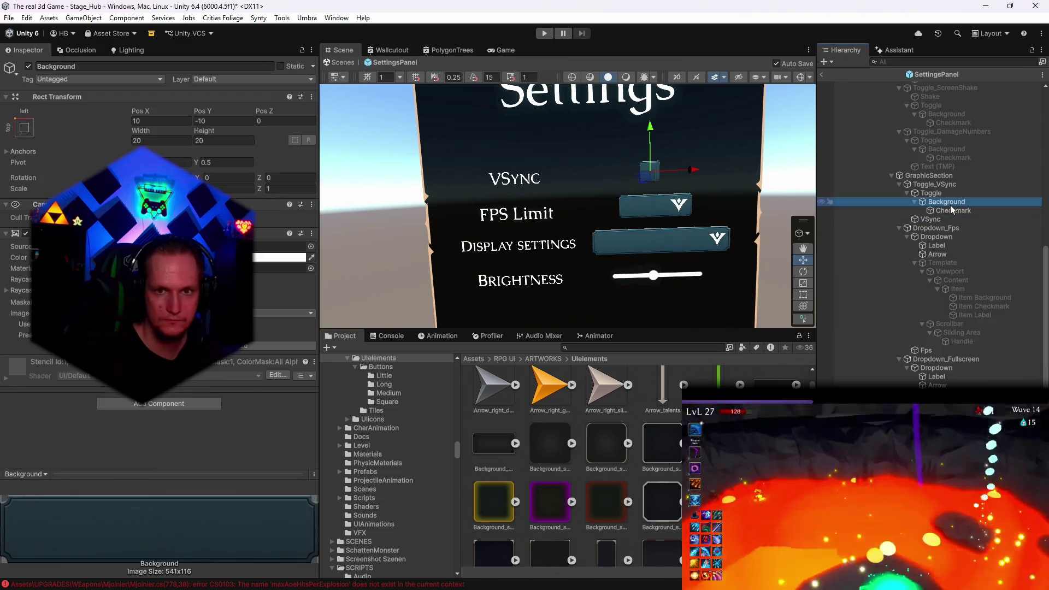
Give the VSync background the blue square button sprite, then select its Checkmark
scroll(636, 464, "down", 3)
scroll(637, 464, "up", 5)
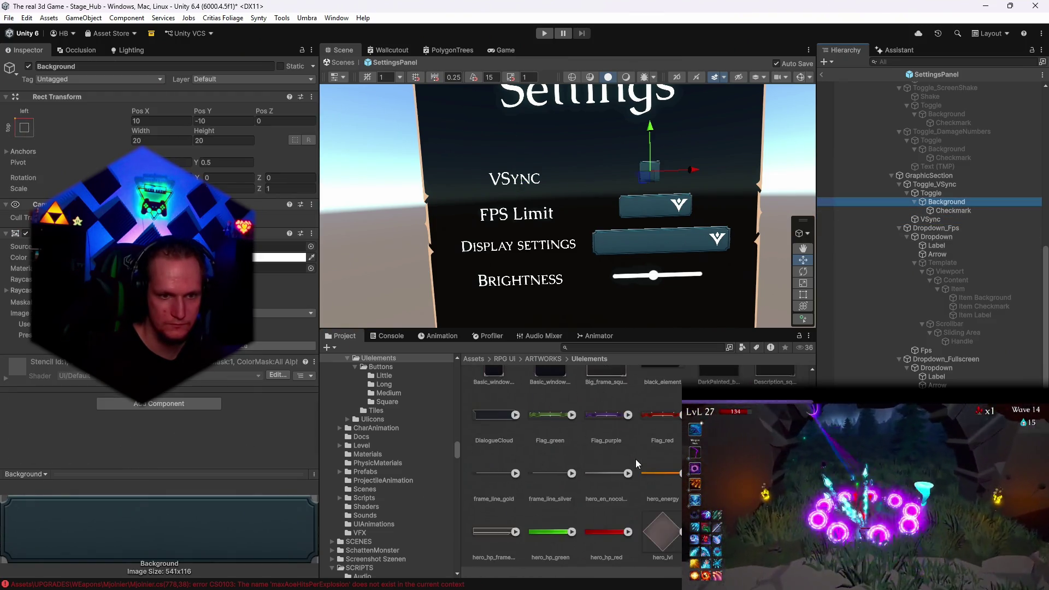
scroll(398, 424, "up", 2)
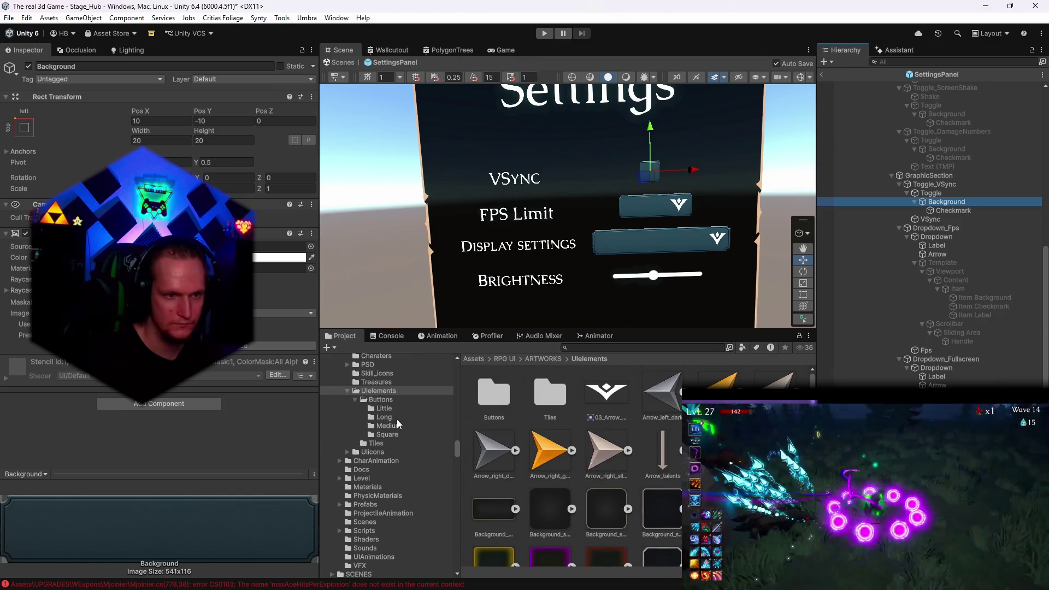
scroll(391, 448, "up", 3)
left_click(382, 432)
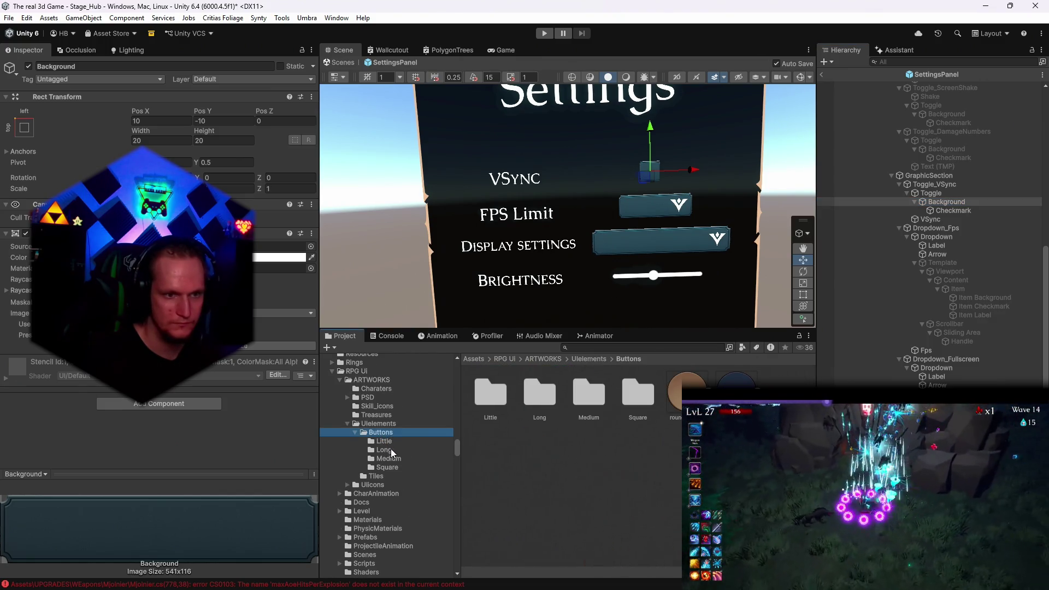
left_click(394, 443)
left_click(391, 468)
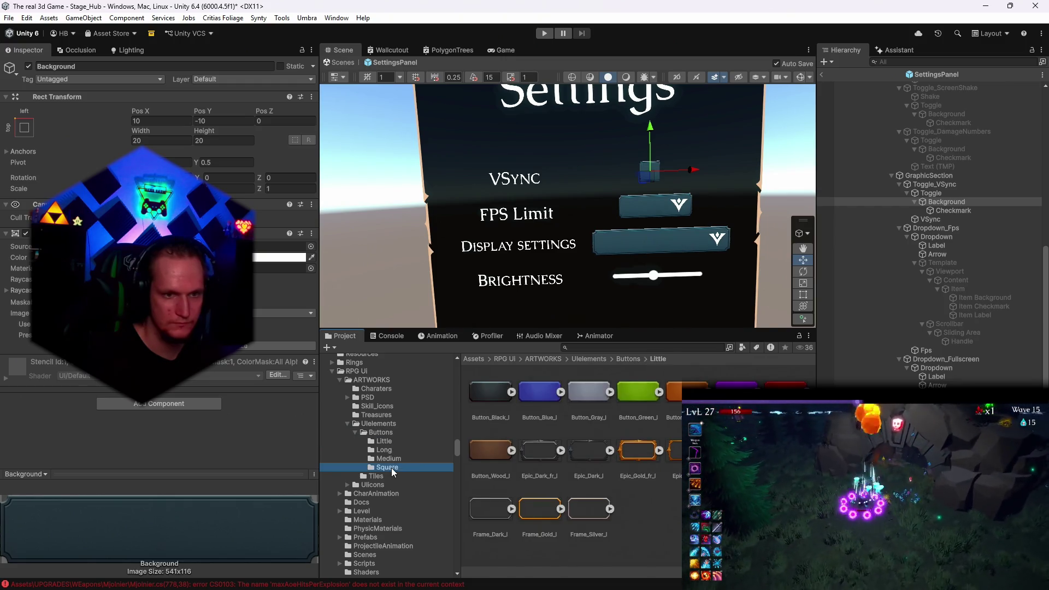
left_click_drag(502, 404, 282, 246)
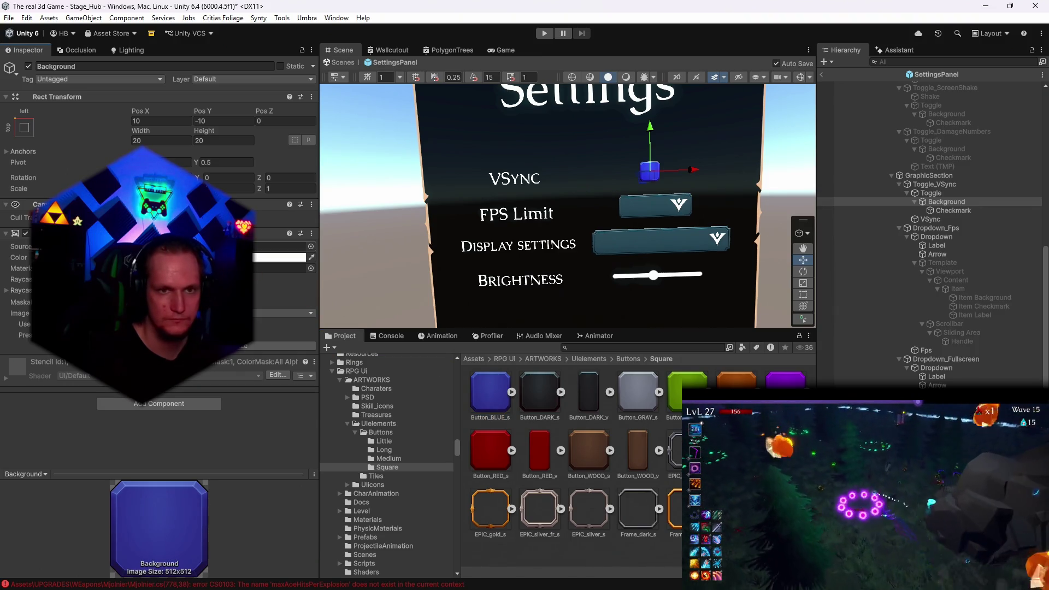
left_click(953, 211)
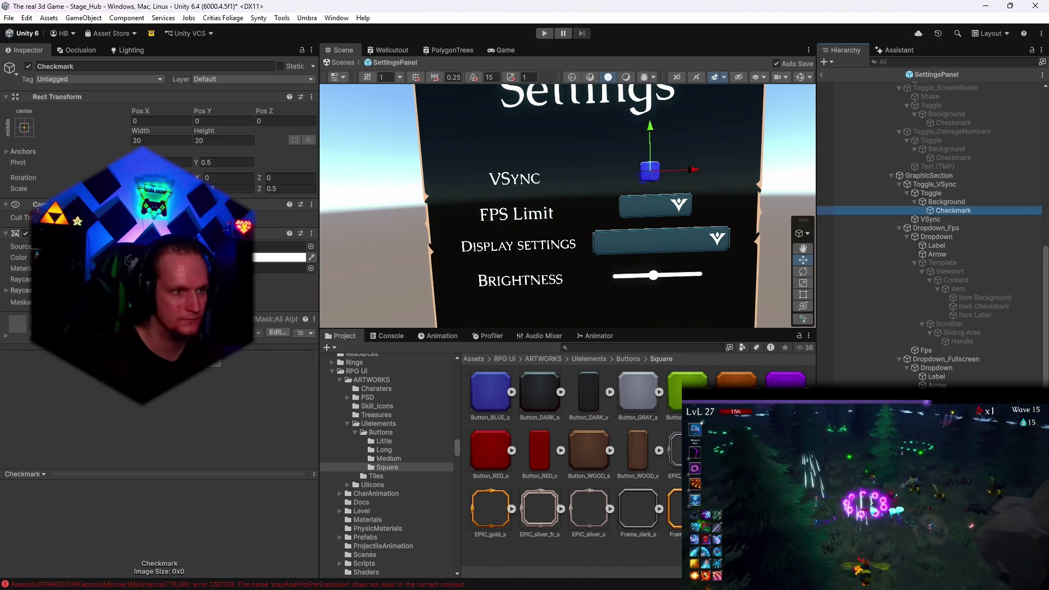
Search 'check' and assign the built-in 40x40 Checkmark sprite to the VSync checkmark, then view UIelements
left_click(311, 247)
type("arr")
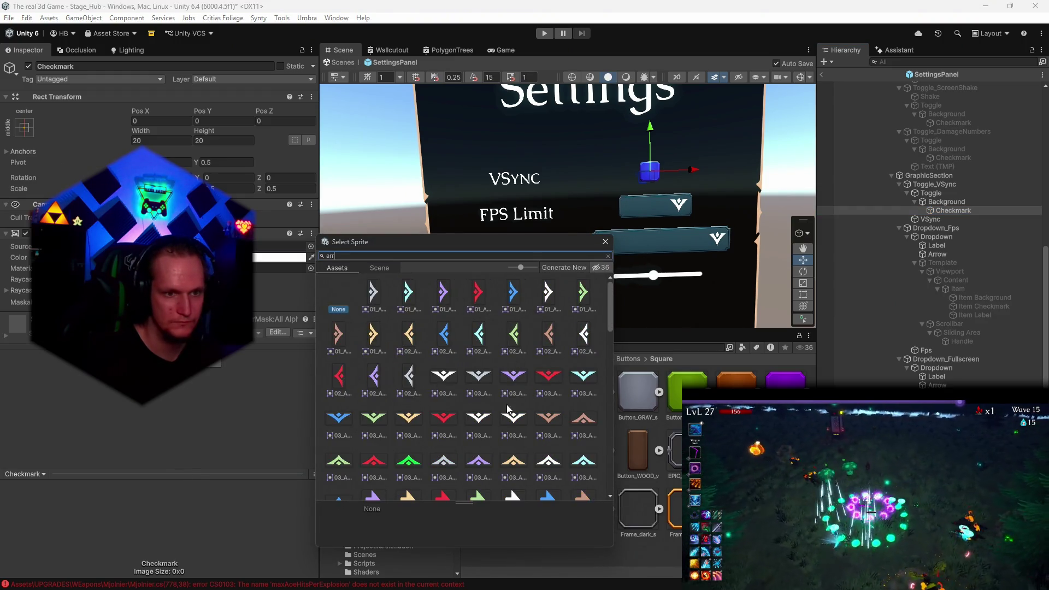
scroll(508, 409, "down", 1)
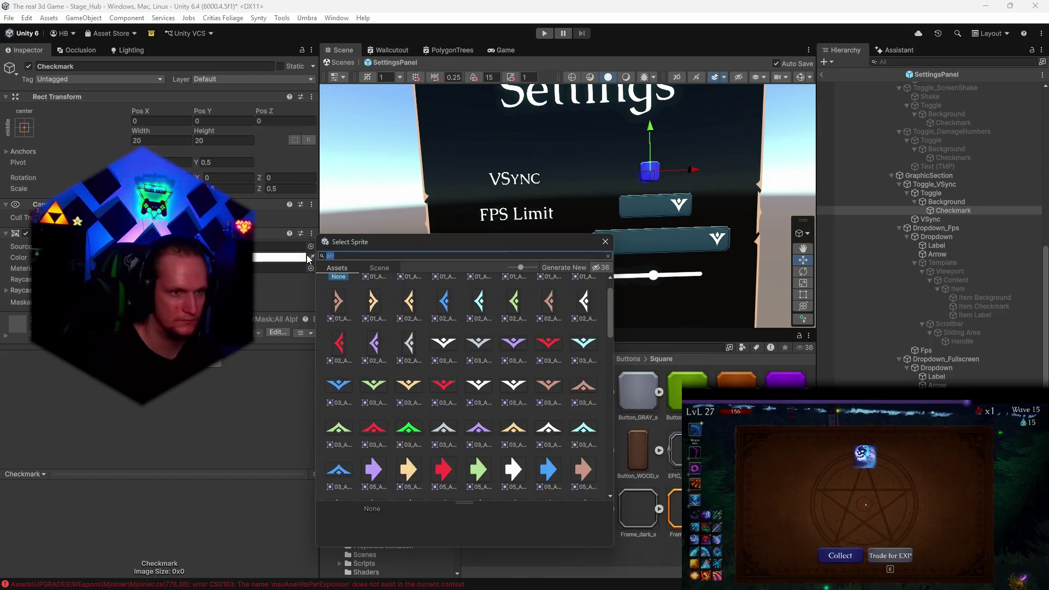
type("check")
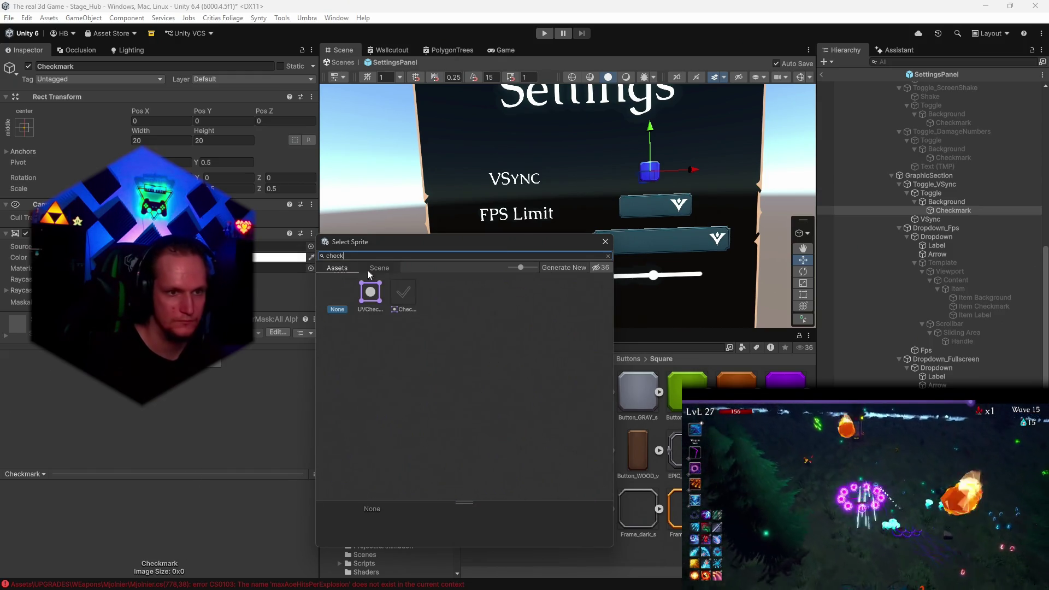
left_click(402, 298)
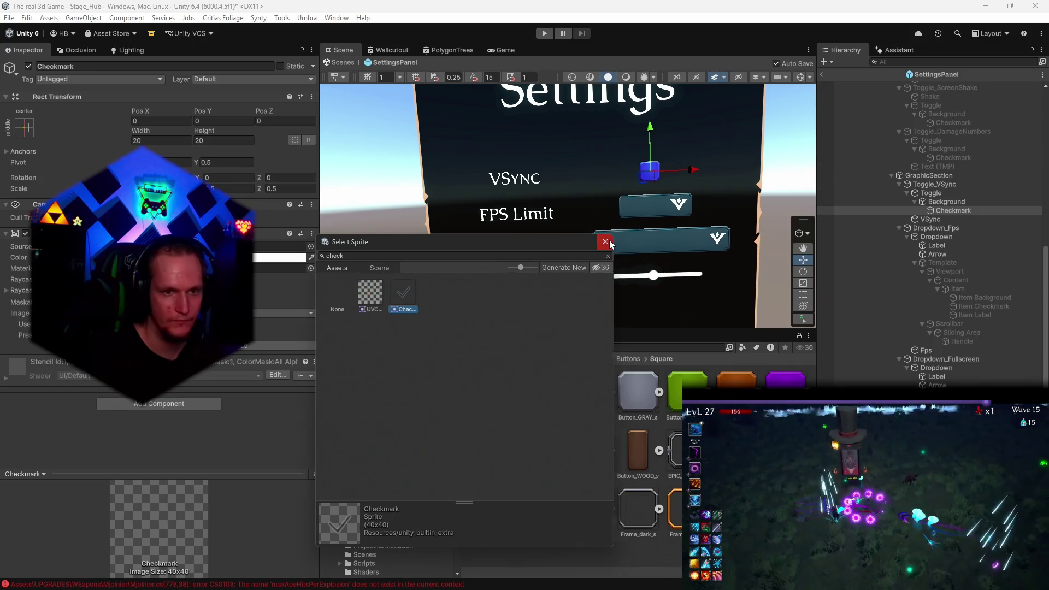
left_click(605, 241)
left_click(378, 424)
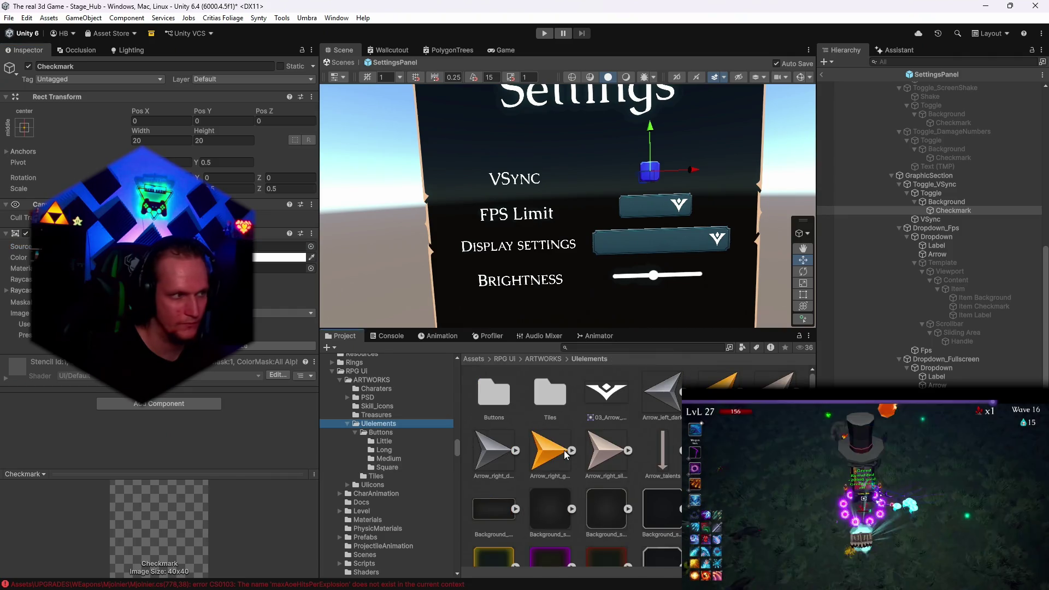
Scroll through the UIelements art folder's sprite grid
scroll(602, 470, "down", 2)
scroll(623, 487, "up", 2)
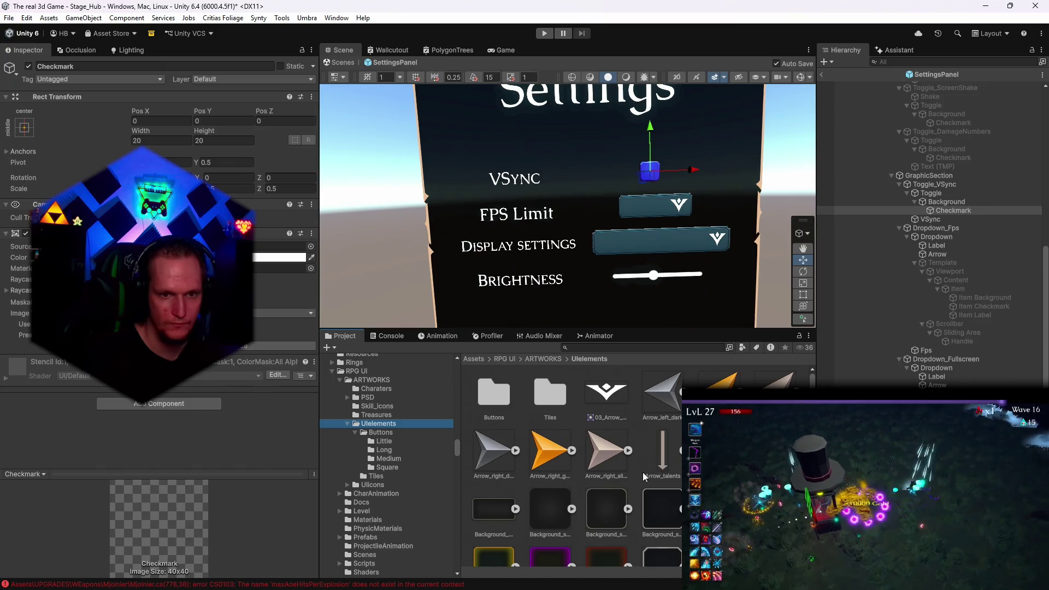
scroll(642, 473, "down", 5)
scroll(643, 475, "down", 6)
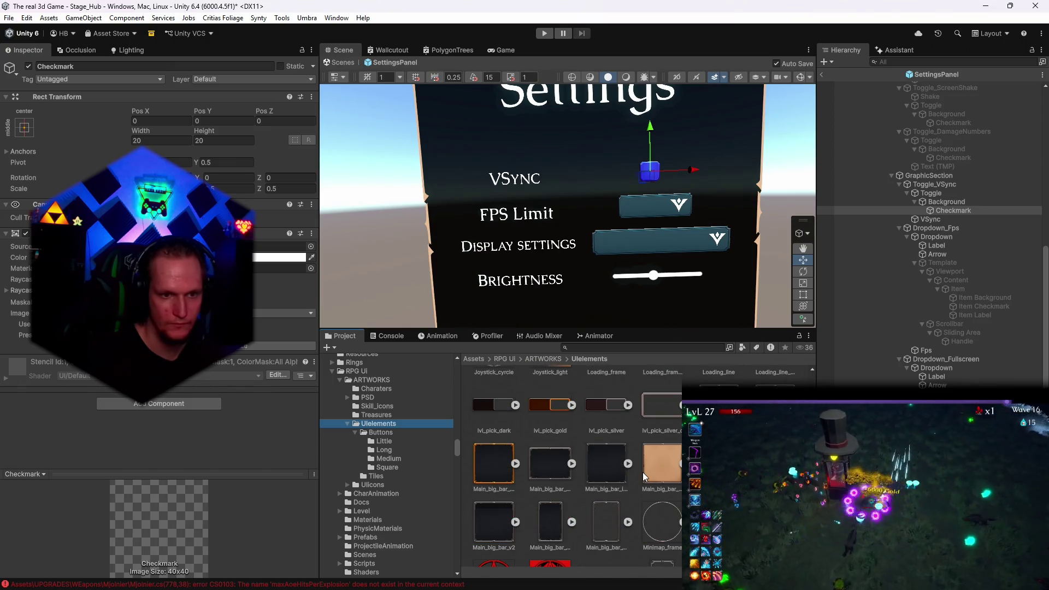
scroll(643, 473, "down", 6)
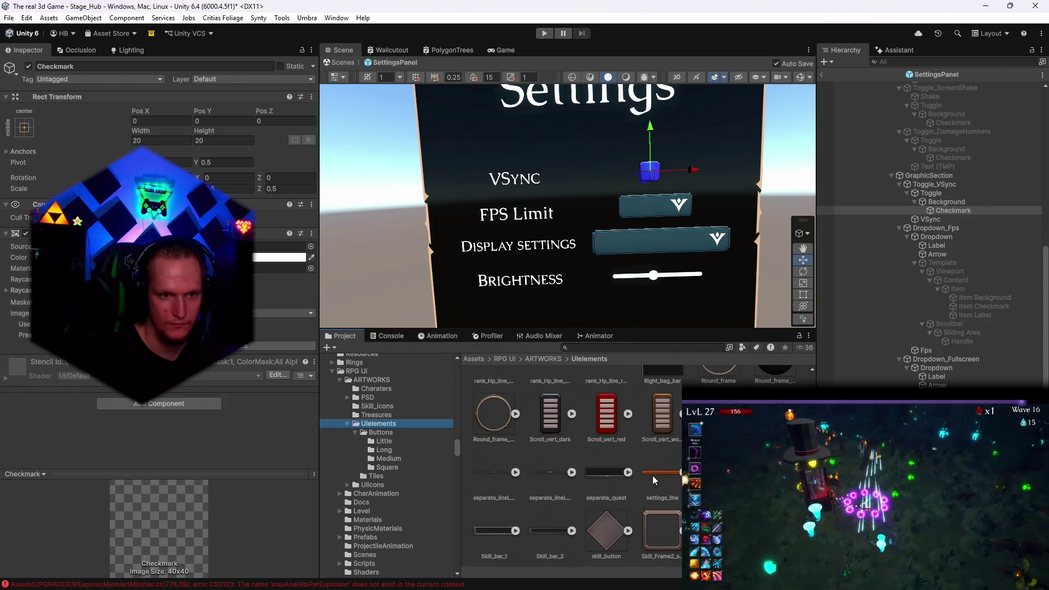
scroll(653, 475, "down", 3)
scroll(634, 484, "up", 8)
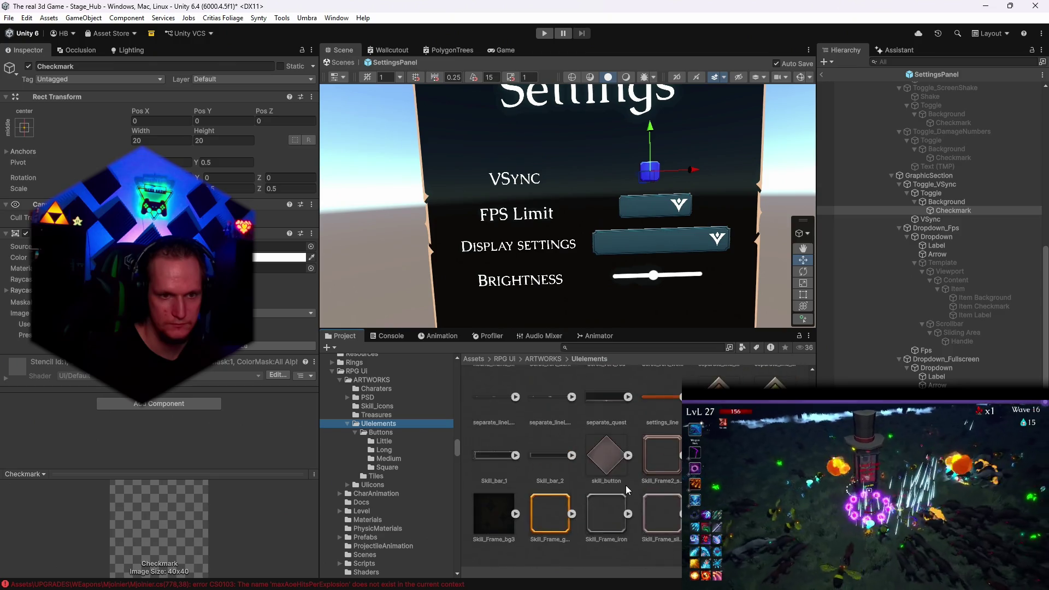
scroll(628, 486, "up", 10)
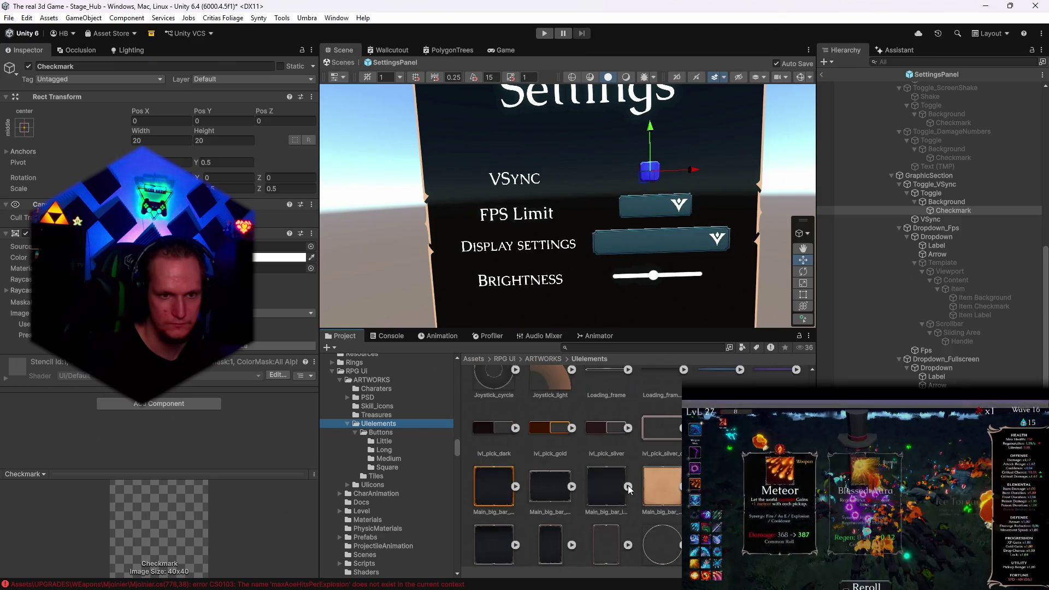
scroll(631, 488, "up", 5)
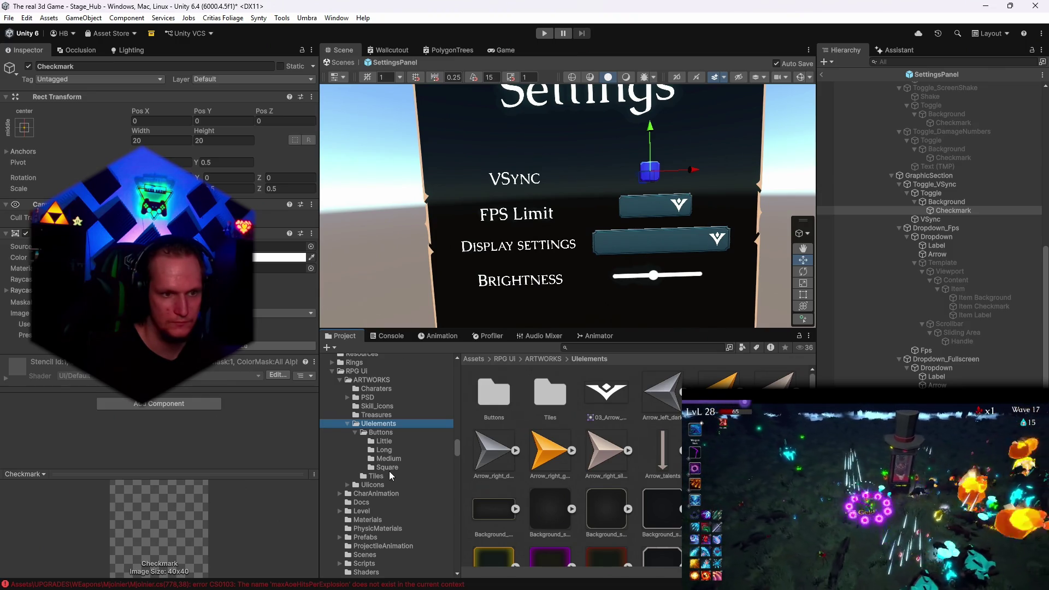
Browse the Medium, Long and Little button sprite subfolders, then return to UIelements
left_click(389, 474)
left_click(389, 467)
left_click(390, 458)
left_click(392, 450)
left_click(391, 442)
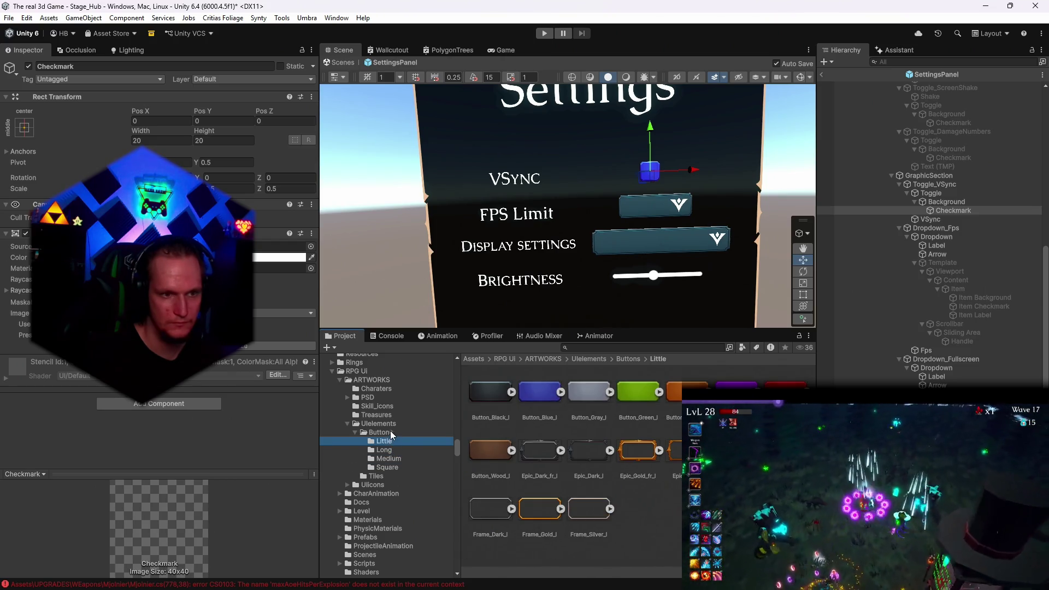
left_click(390, 425)
Look through the Treasures, Skill_icons, PSD and Charaters folders, ending on Buttons > Little
left_click(395, 414)
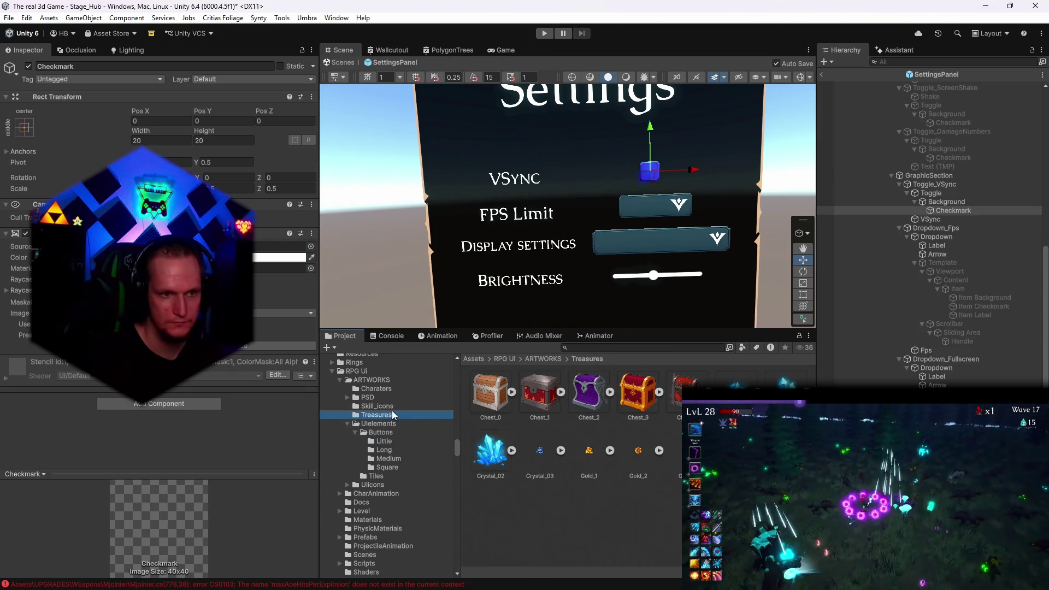
left_click(388, 406)
left_click(377, 397)
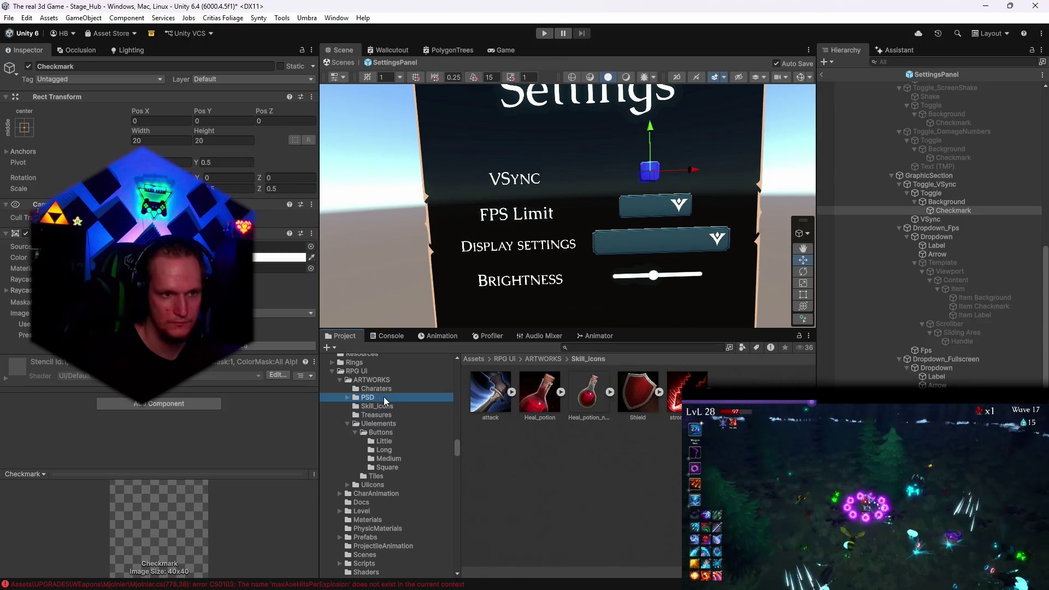
left_click(382, 389)
left_click(390, 416)
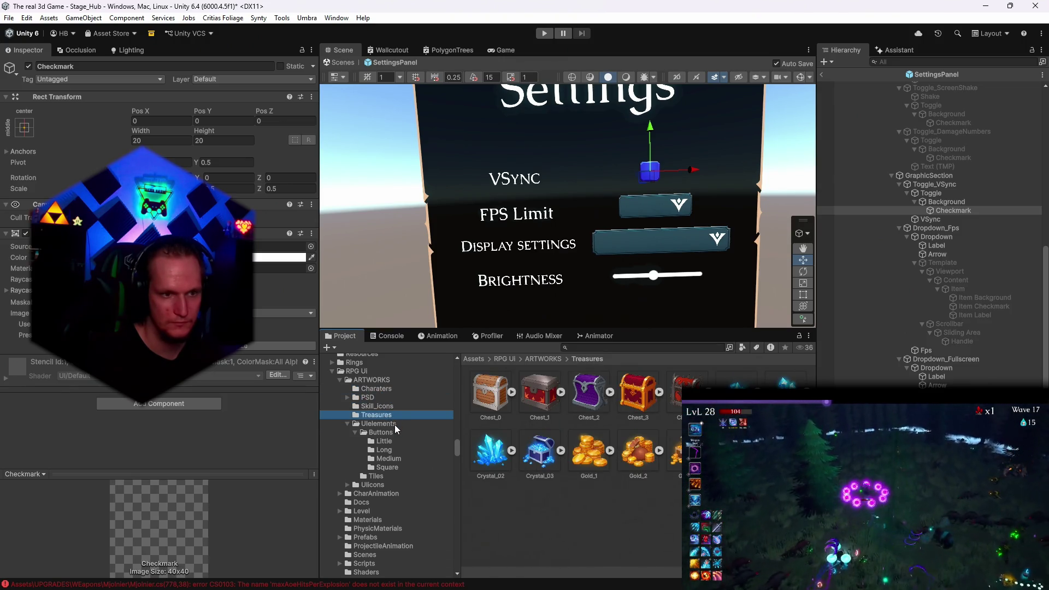
left_click(395, 424)
left_click(391, 442)
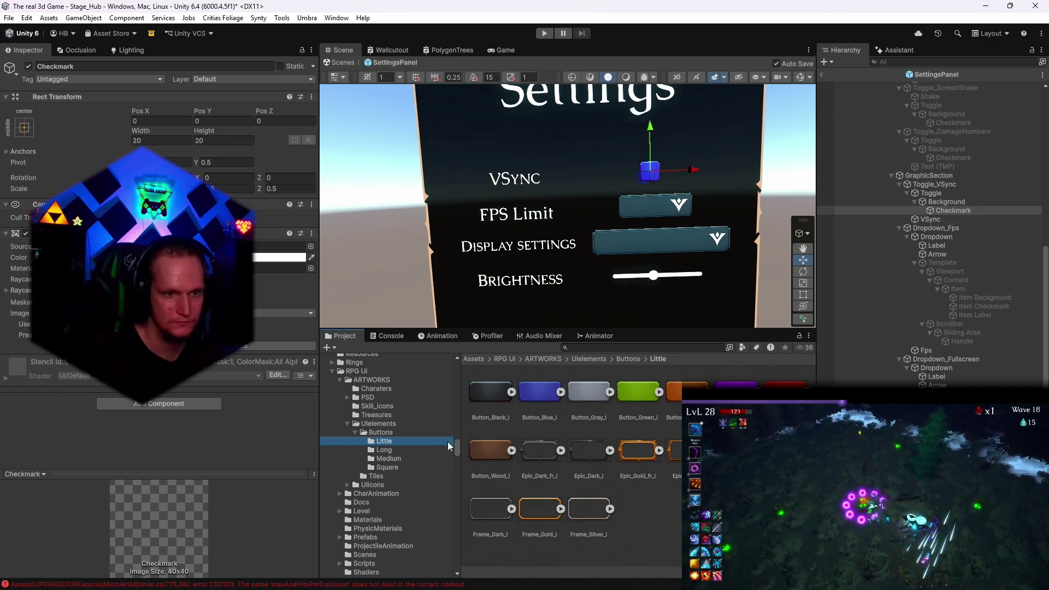
Give the VSync toggle's Background image the grey Button_Black_l sprite
left_click(940, 203)
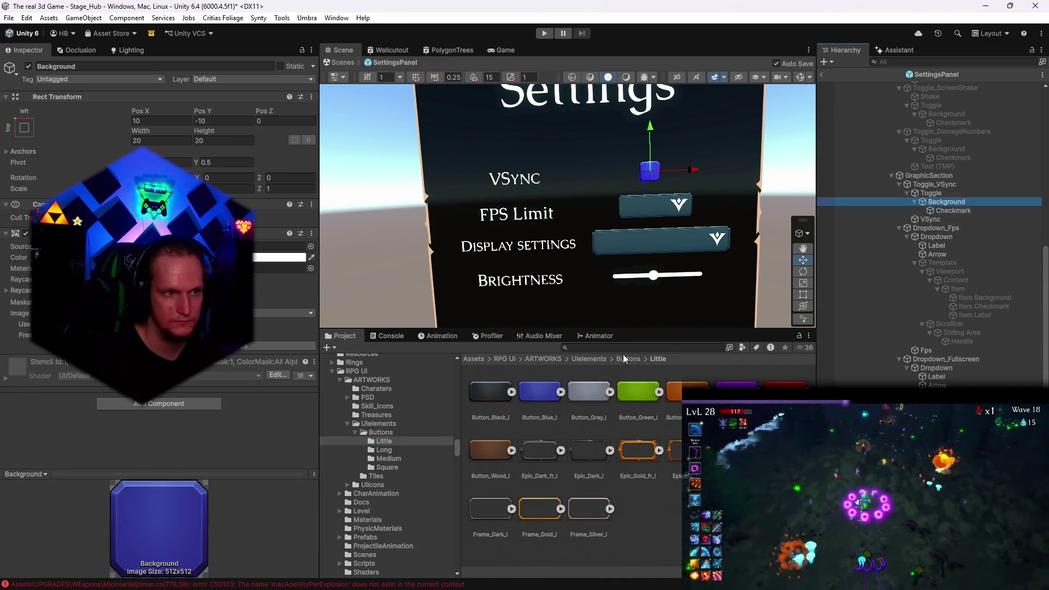
left_click_drag(284, 247, 282, 247)
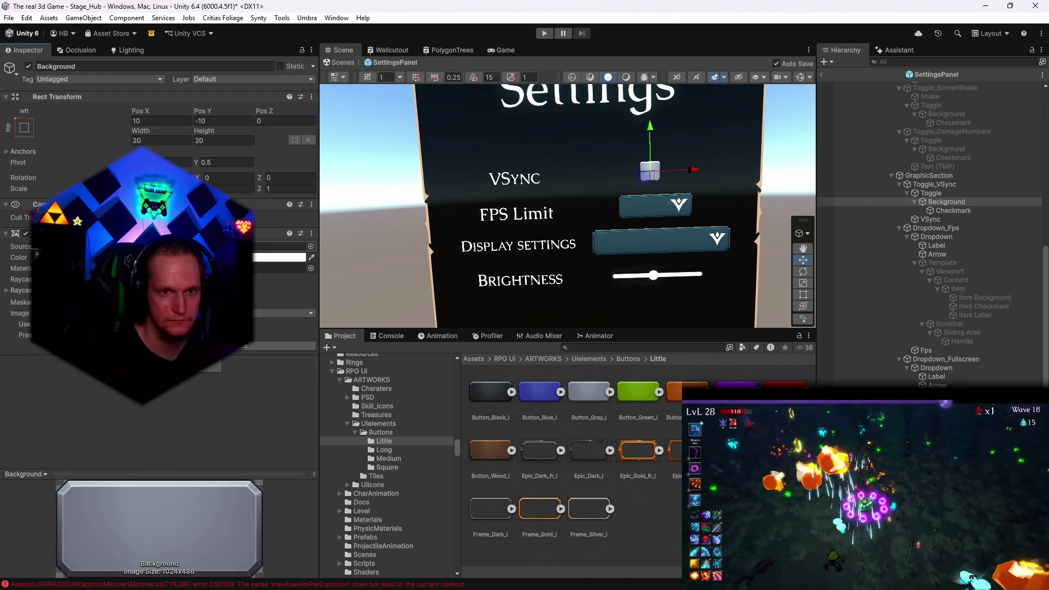
mouse_move(490, 391)
left_mouse_down()
mouse_move(355, 356)
mouse_move(284, 246)
left_mouse_up()
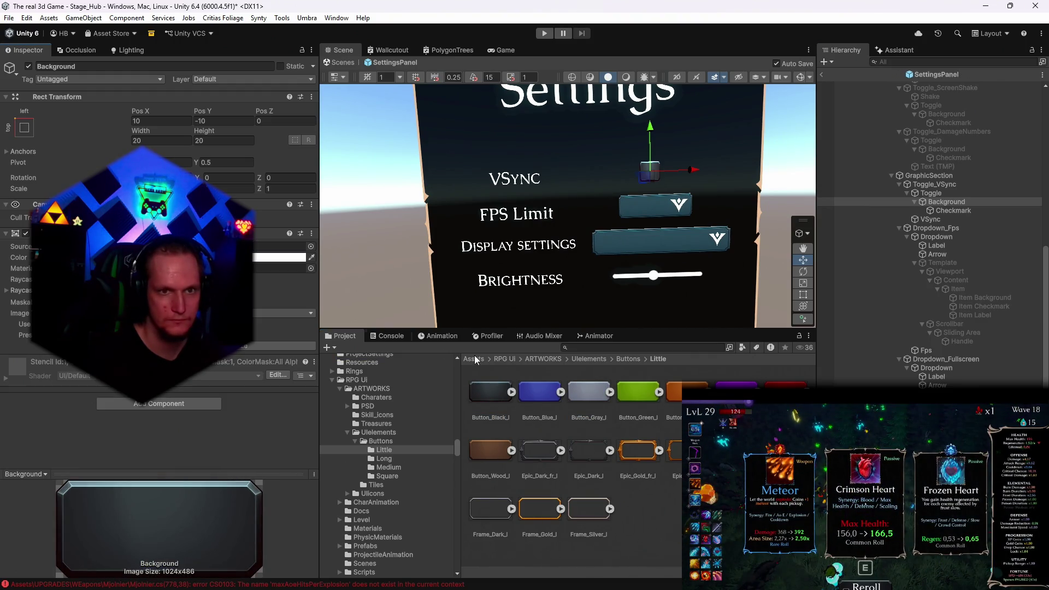
Select the FPS Limit dropdown's inner Dropdown element and show the Long button sprites
left_click(941, 230)
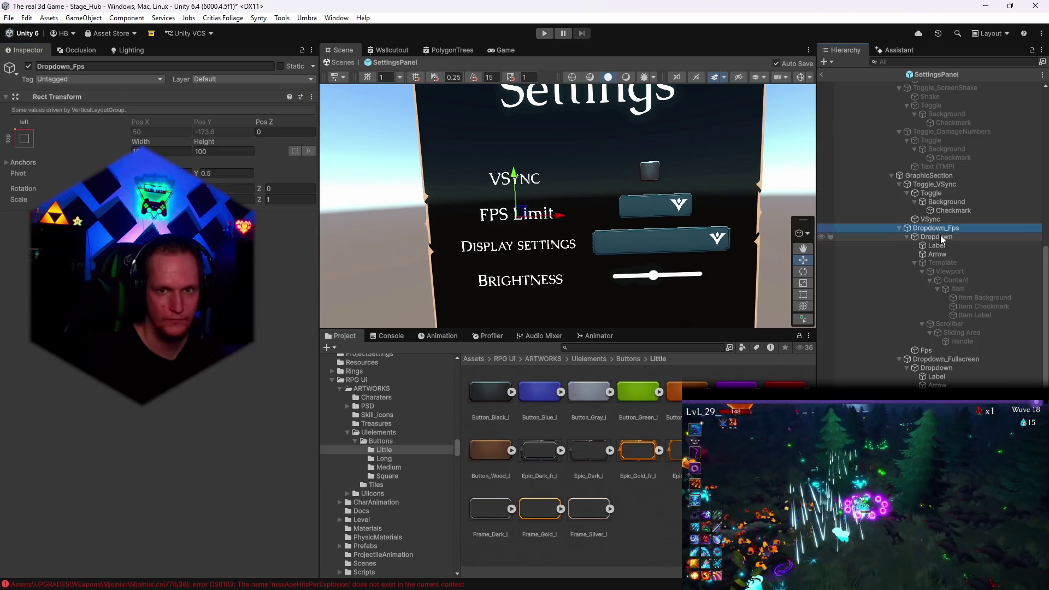
left_click(941, 238)
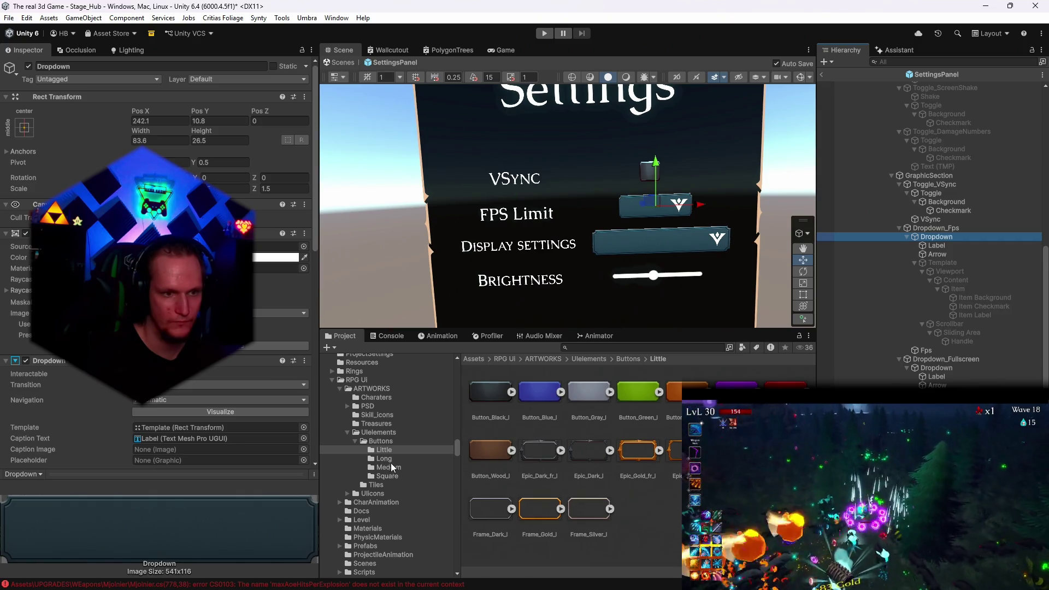
scroll(387, 464, "up", 1)
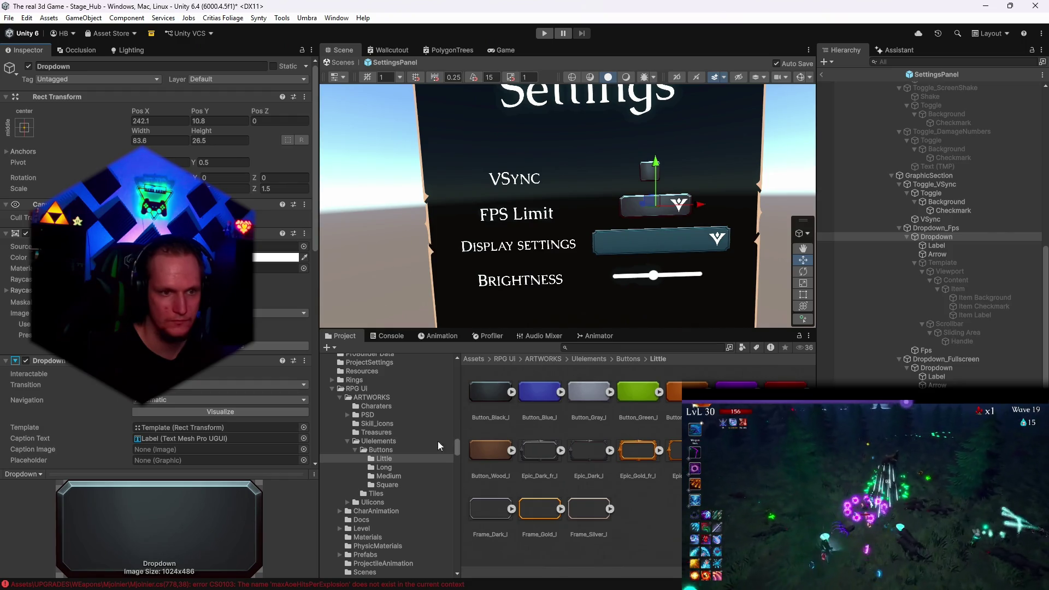
left_click(399, 467)
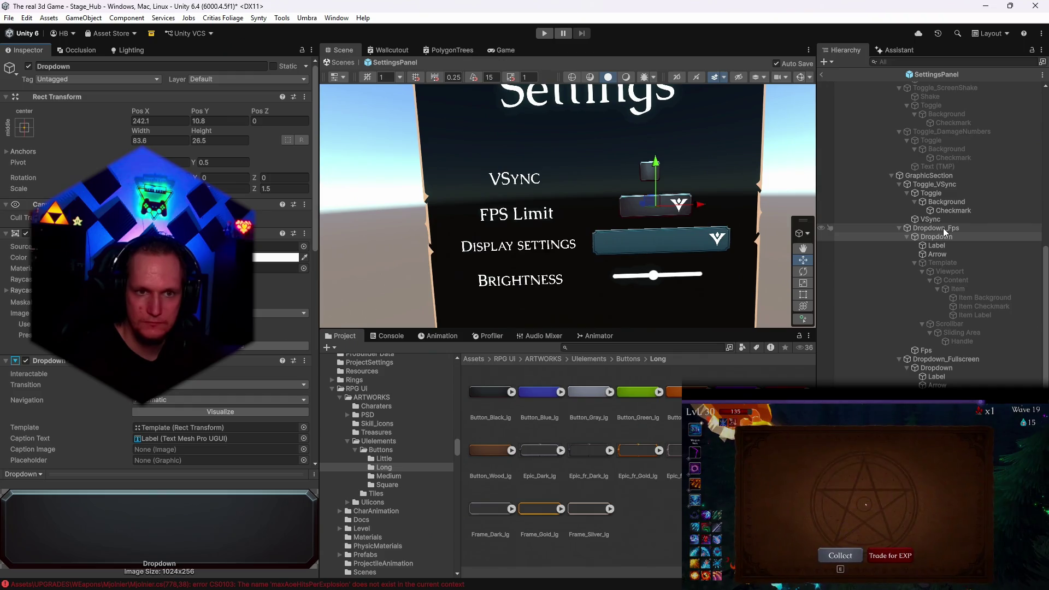
left_click(945, 205)
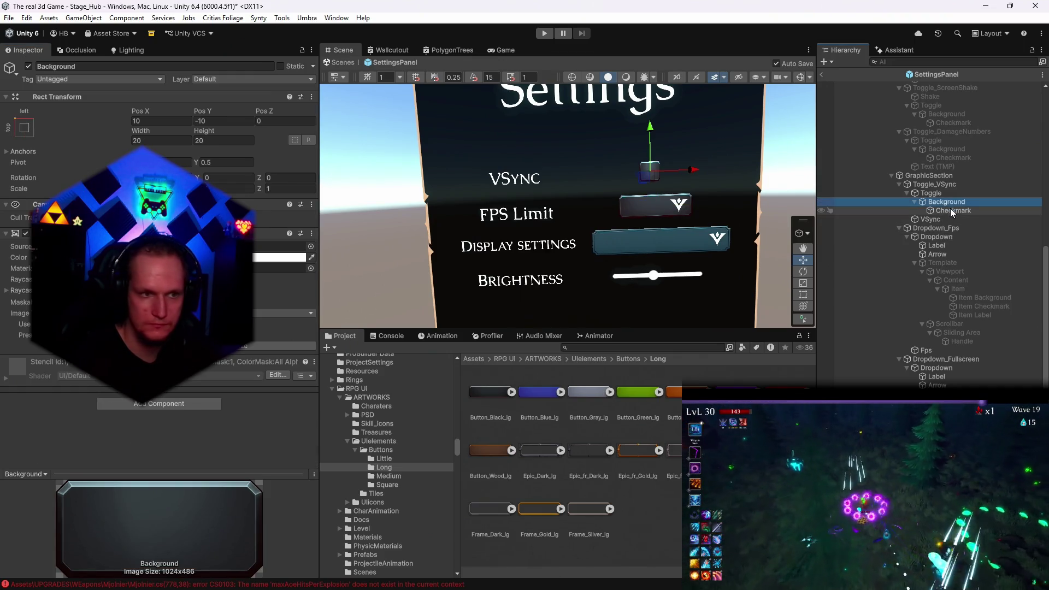
Replace the VSync toggle background sprite with a dark Square button sprite
left_click(387, 484)
left_click_drag(539, 390, 279, 246)
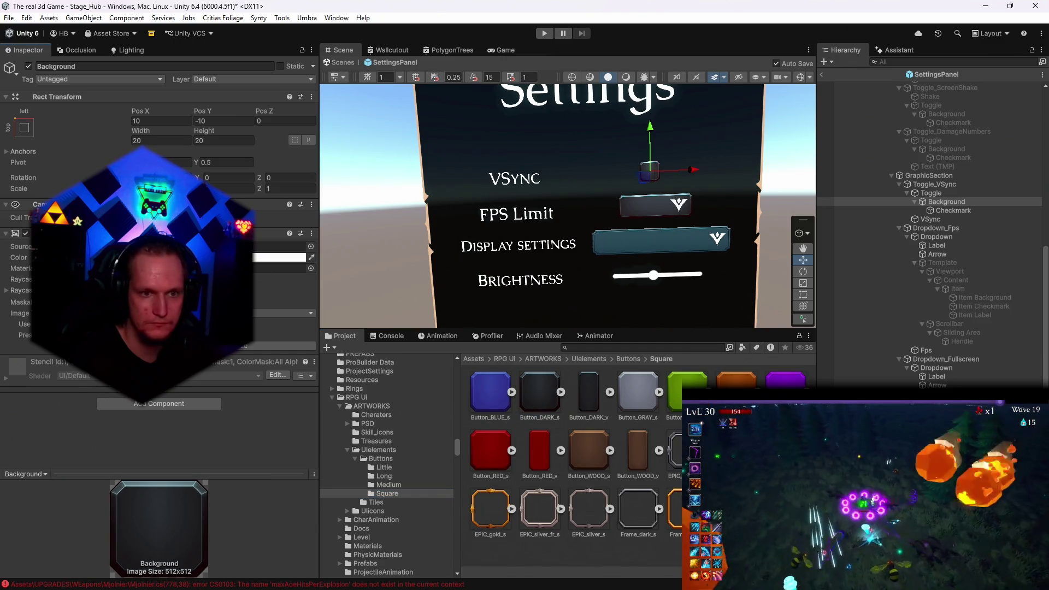
left_click(945, 237)
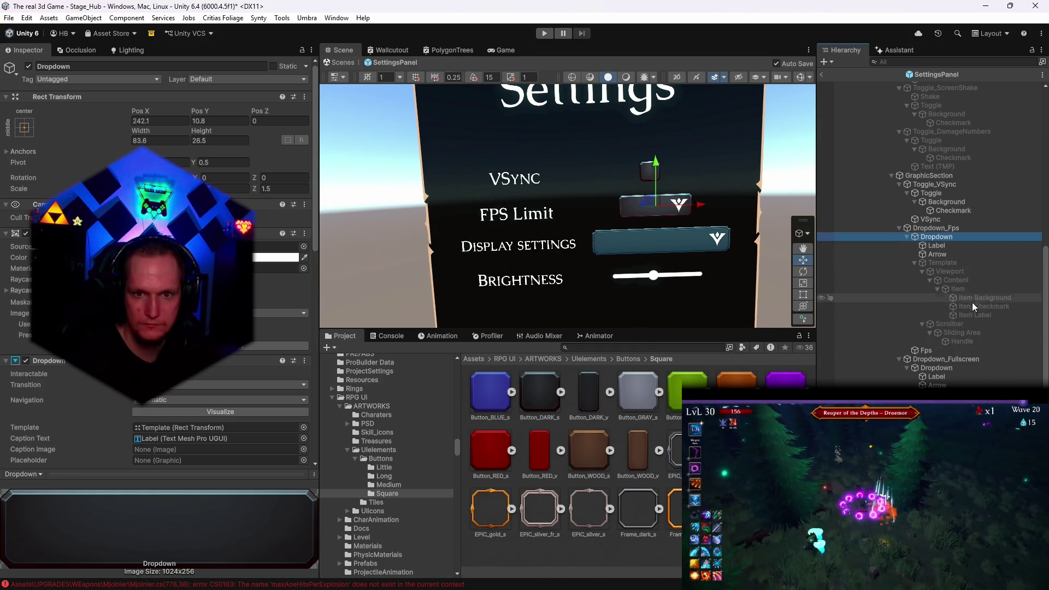
Apply the long grey Button_Black_lg sprite to the Display Settings dropdown's Dropdown element
left_click(937, 369)
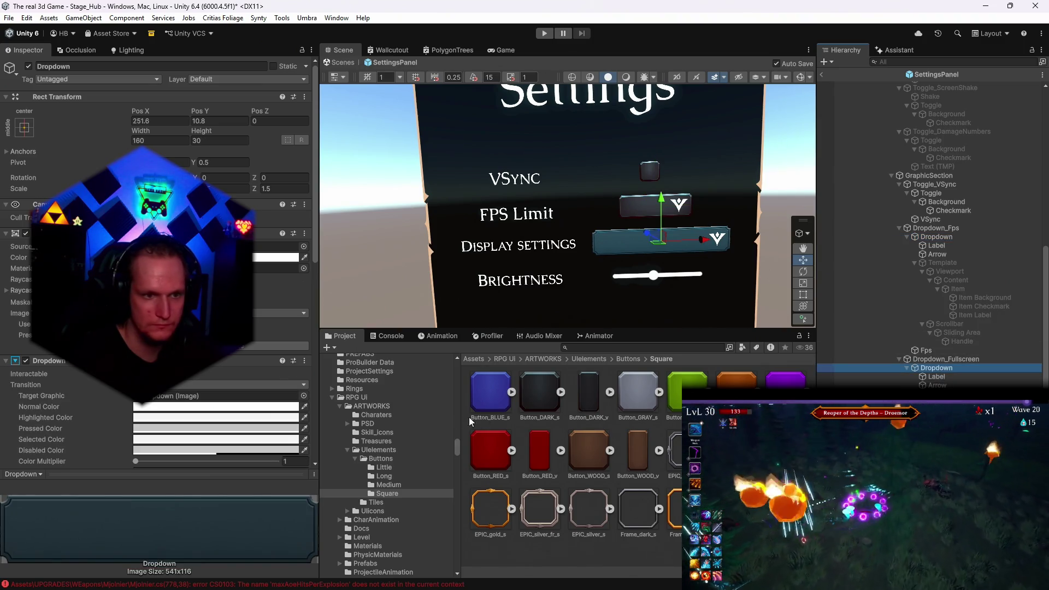
left_click(384, 476)
left_click_drag(485, 401, 382, 375)
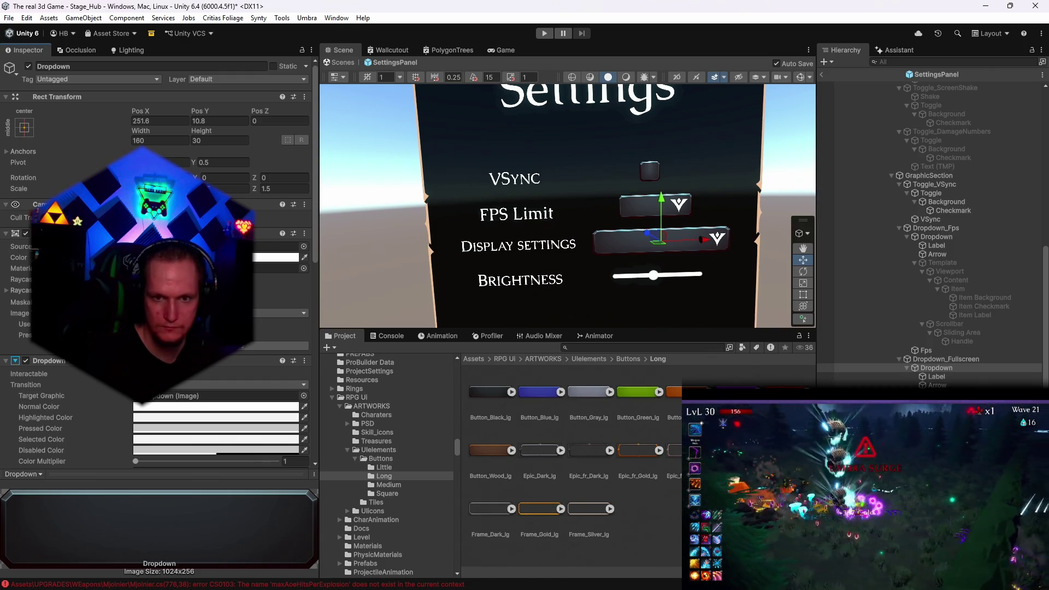
Step through the FPS dropdown Template's Viewport, Content and Item, enabling Auto Size on Item Label
left_click(935, 263)
scroll(257, 365, "down", 5)
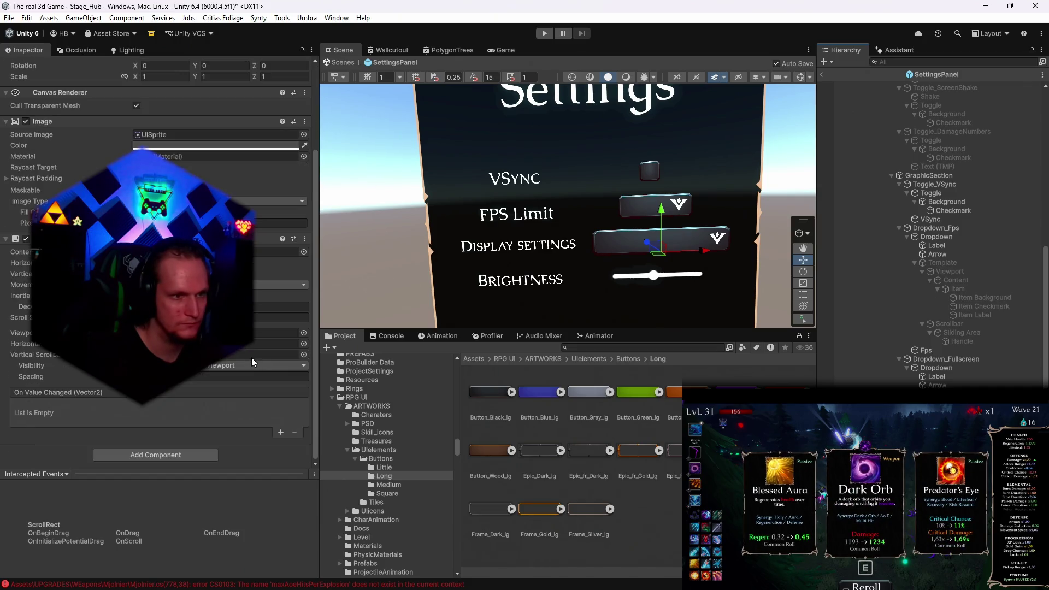
key("Down")
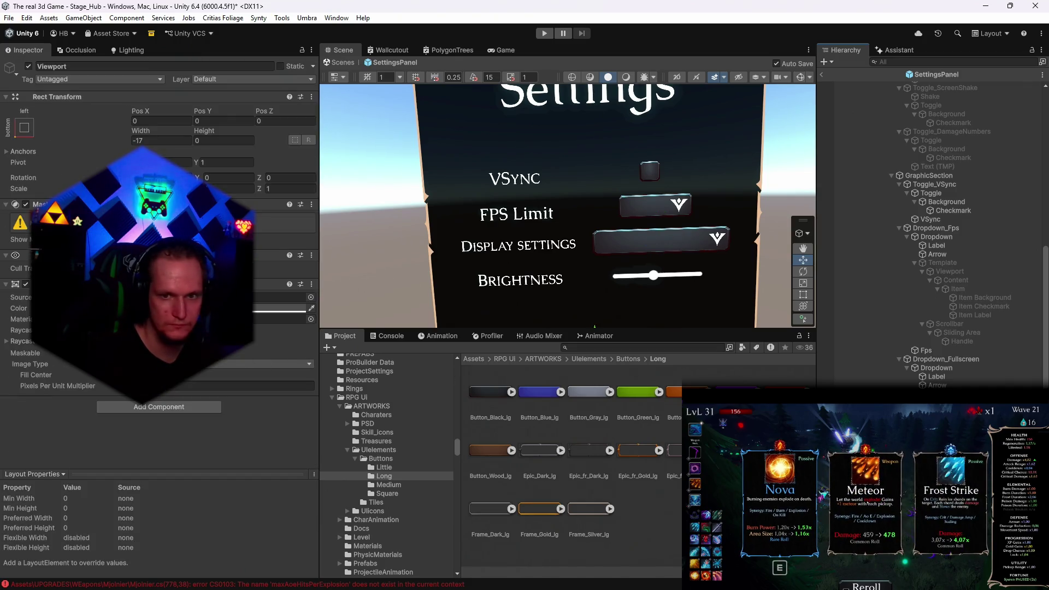
key("Down")
key("Down")
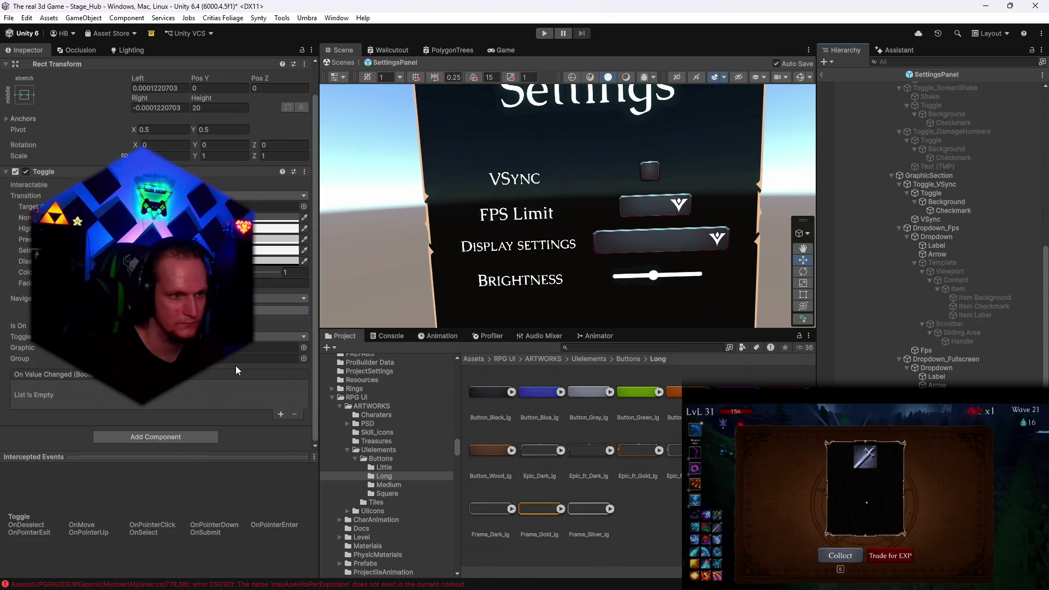
key("Down")
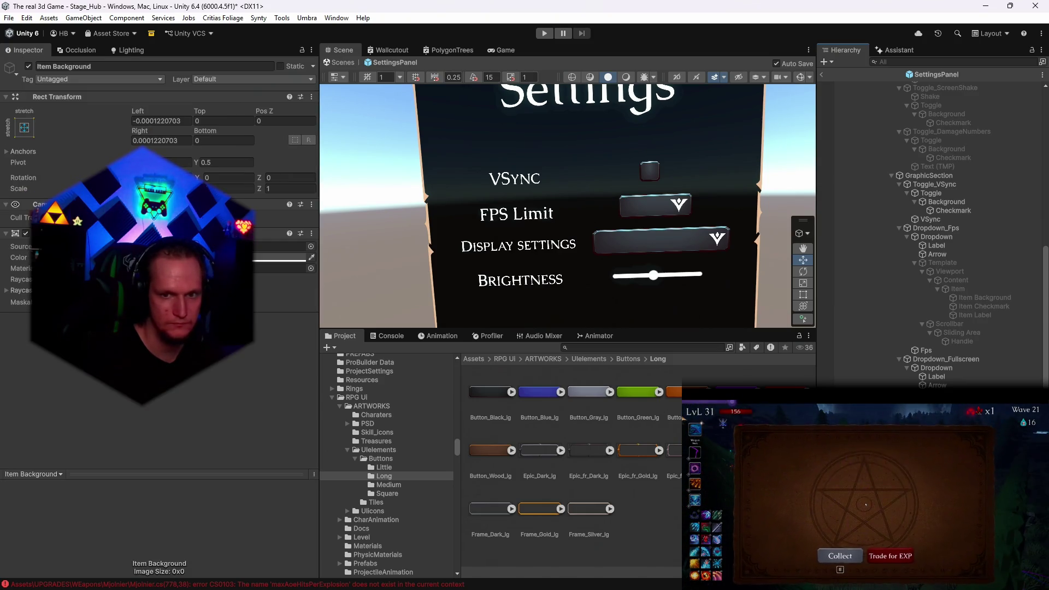
key("Down")
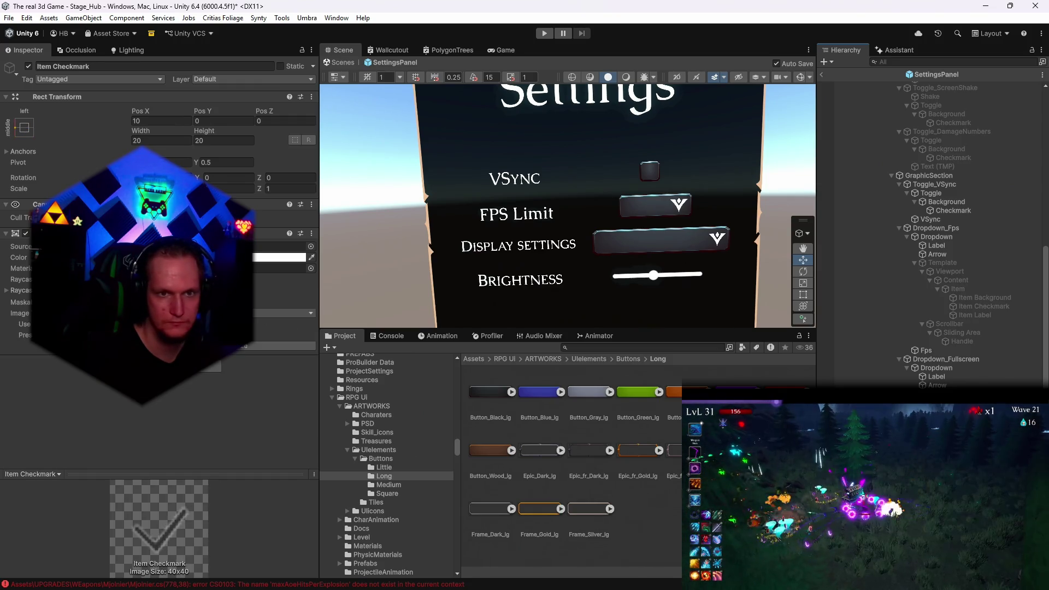
key("Down")
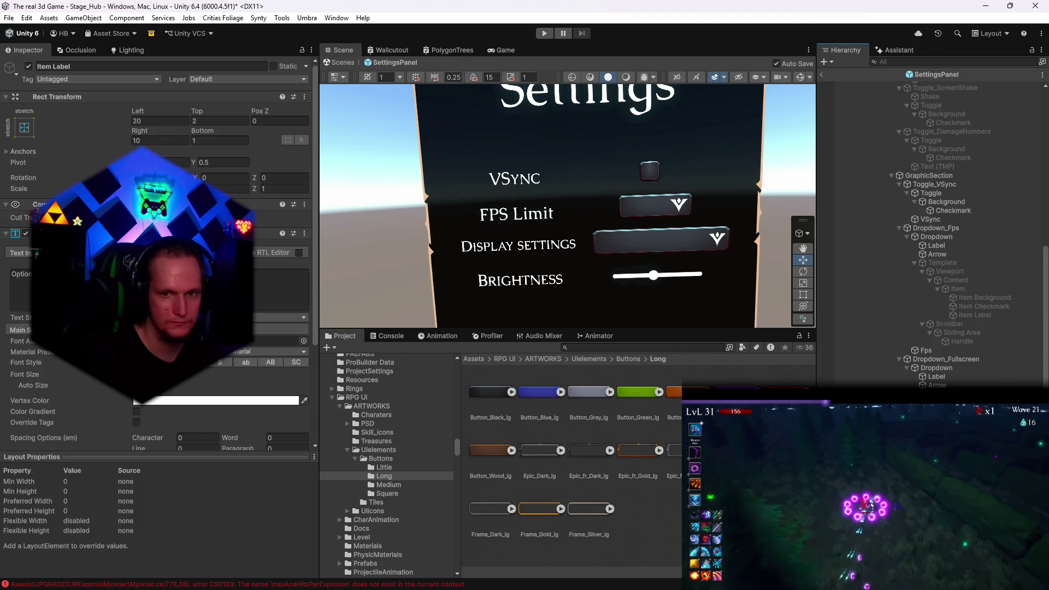
scroll(270, 365, "down", 3)
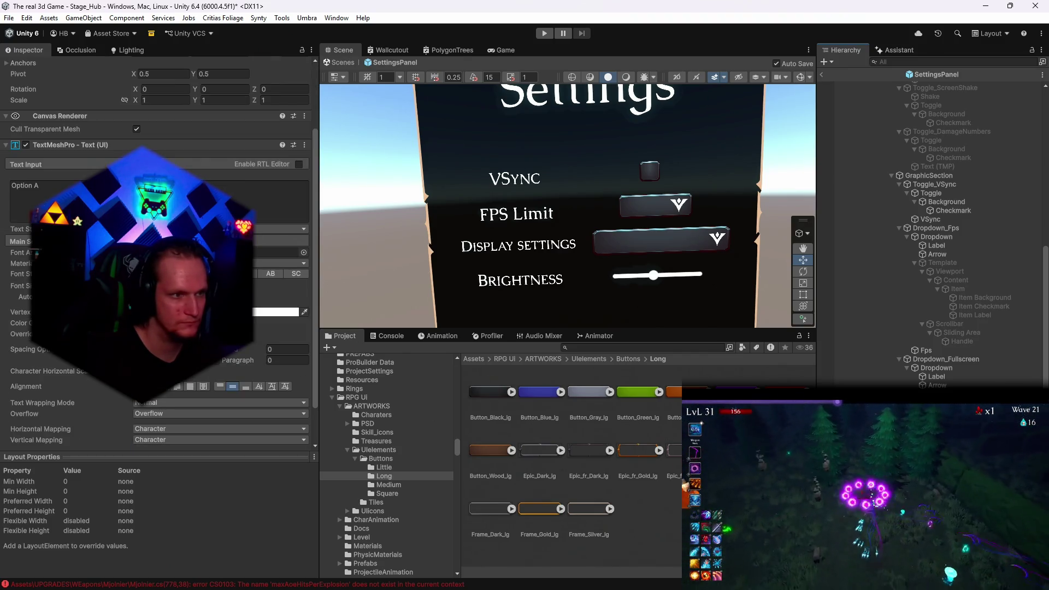
left_click(136, 296)
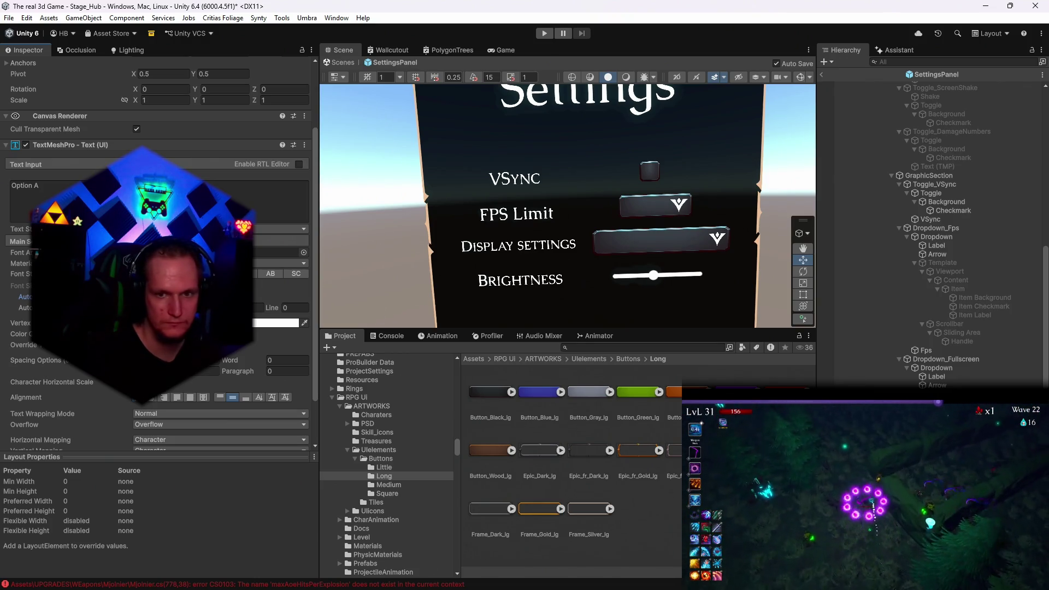
Inspect the template's Scrollbar and Sliding Area, then select the Slider_Brightness row
key("Down")
key("Down")
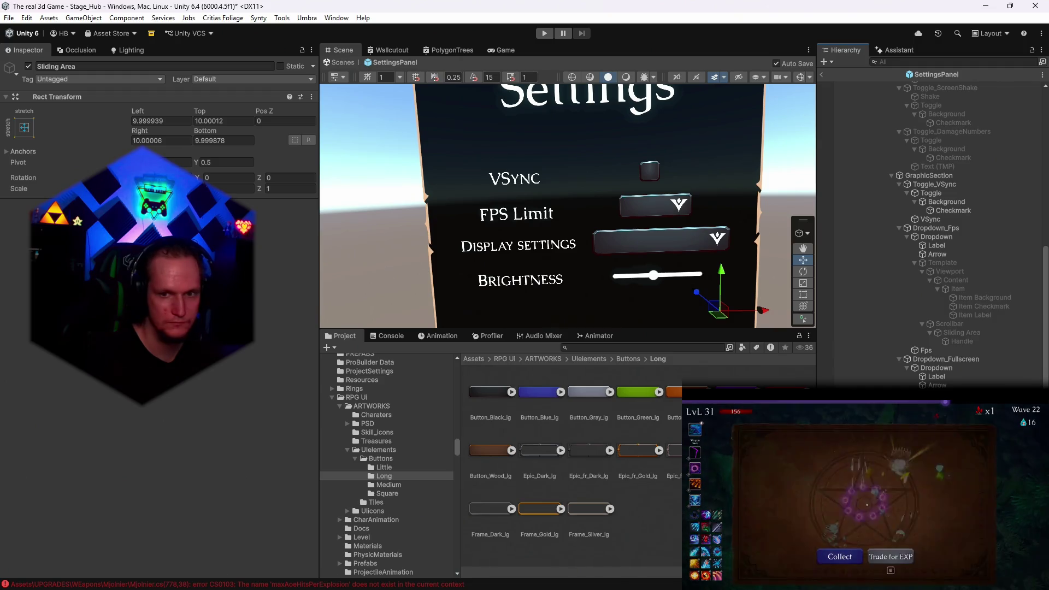
key("Down")
scroll(956, 230, "down", 3)
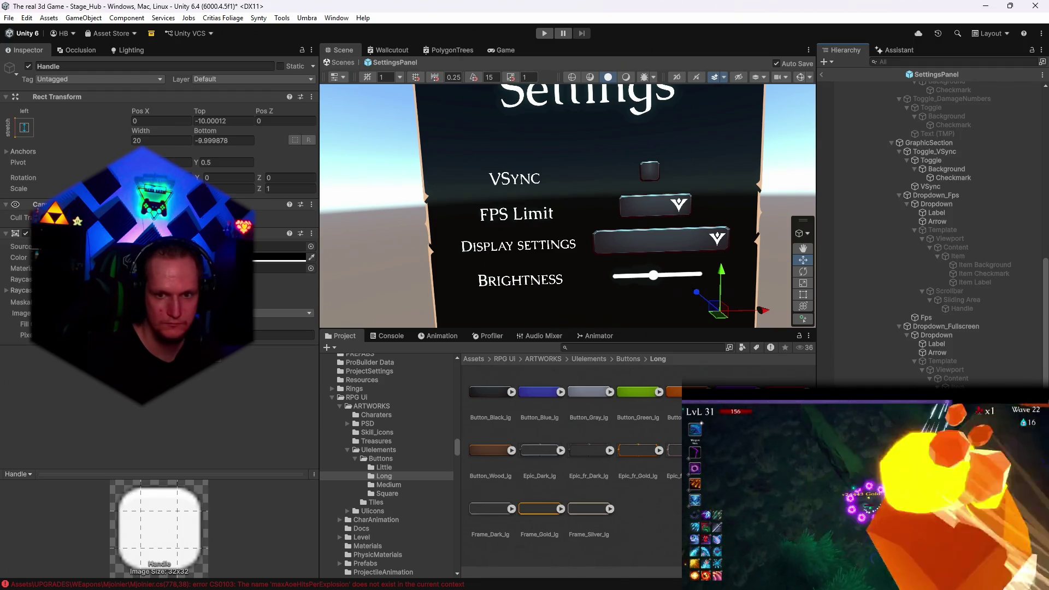
scroll(972, 224, "down", 3)
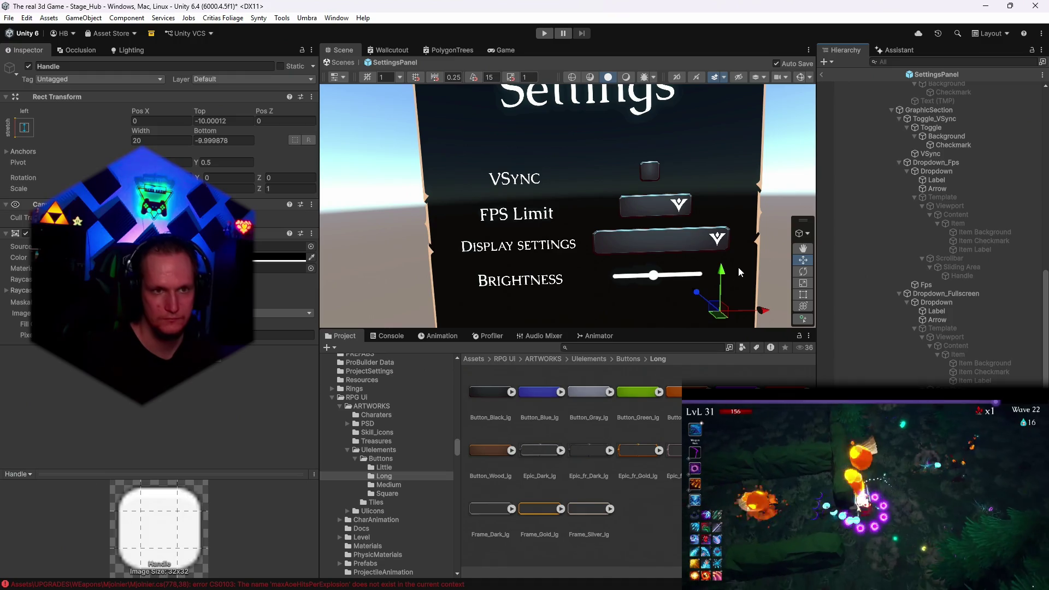
left_click(523, 276)
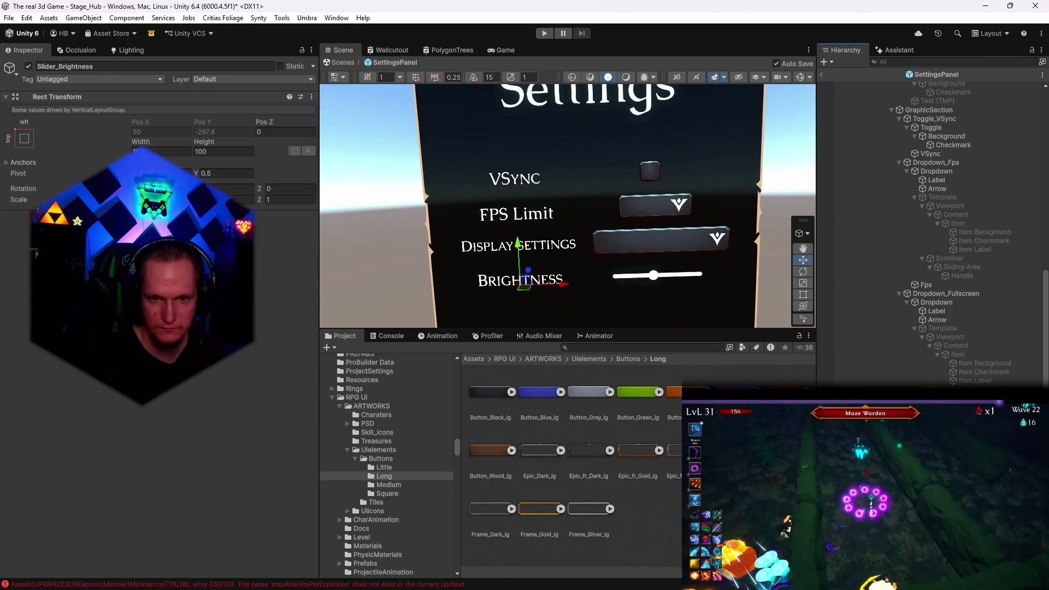
Duplicate the Slider_Brightness row with Ctrl+D and select the lower copy's slider
key("ctrl+d")
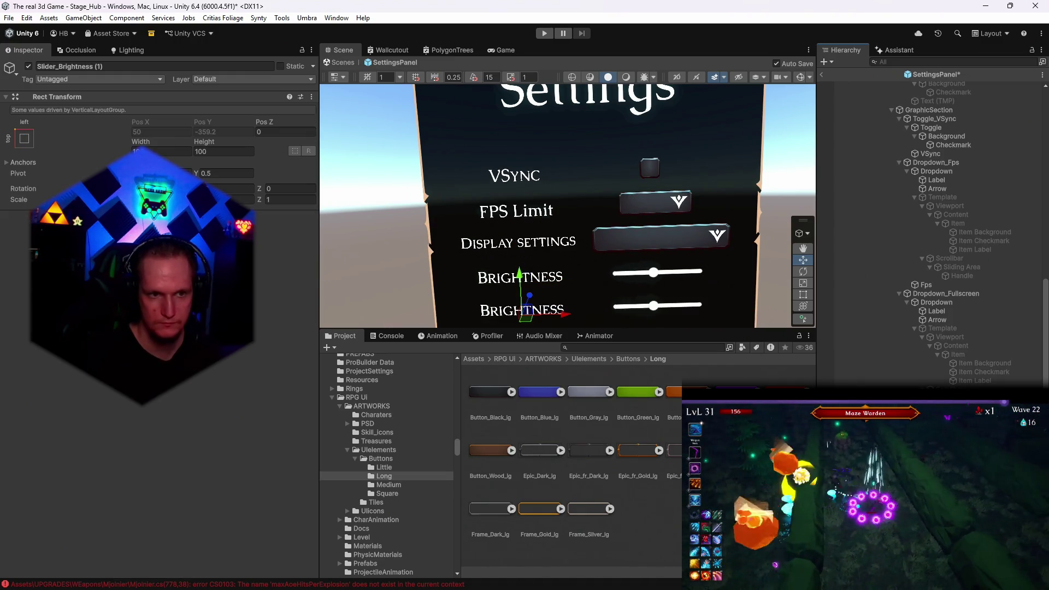
mouse_move(721, 240)
left_mouse_down()
mouse_move(734, 240)
mouse_move(734, 205)
left_mouse_up()
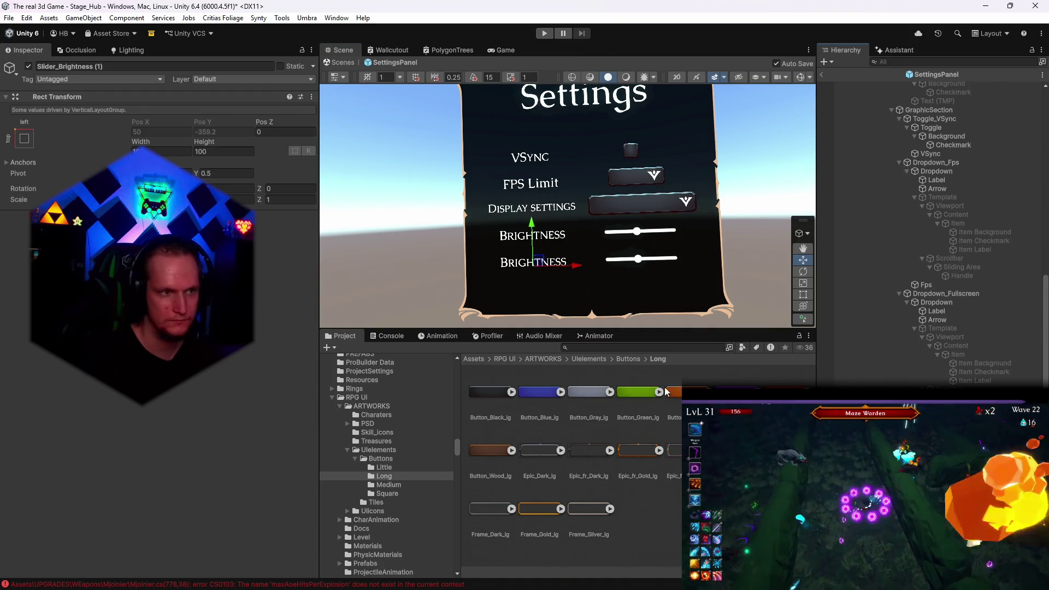
left_click(638, 258)
scroll(158, 273, "down", 3)
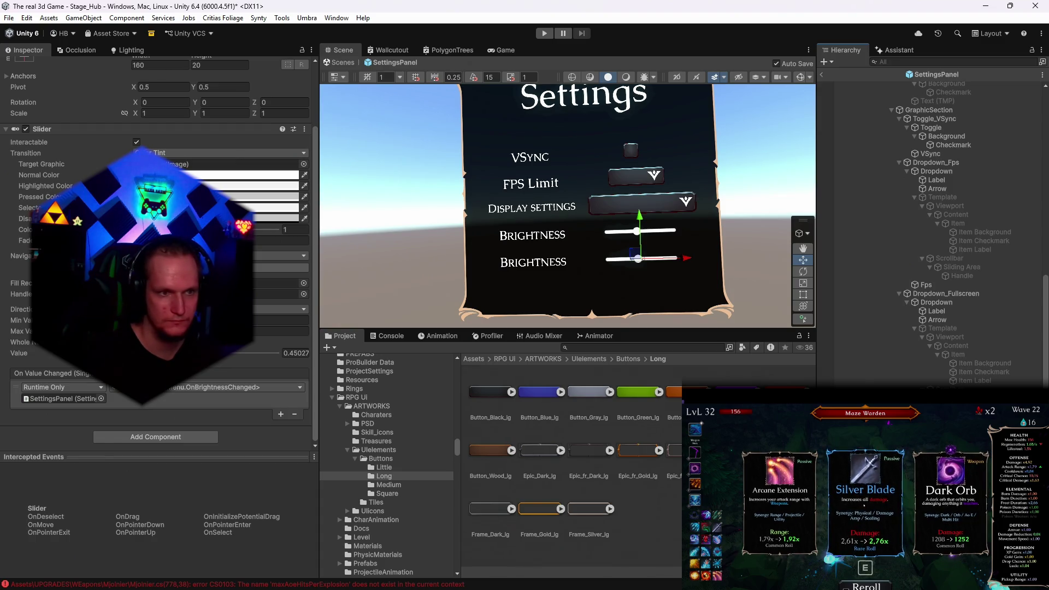
left_click(638, 258)
left_click(638, 232)
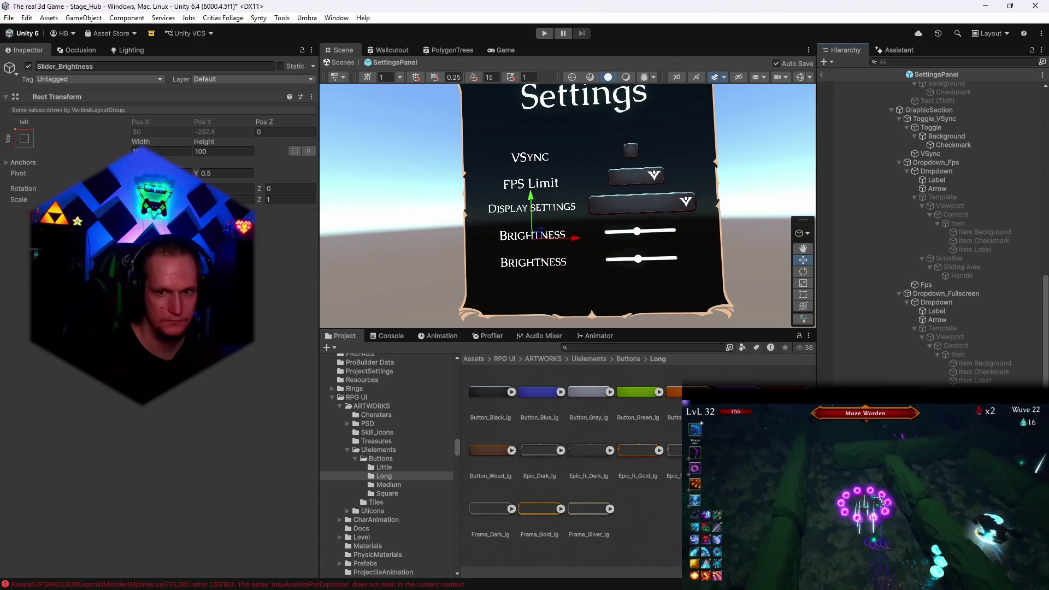
left_click(638, 258)
Change the copy's label text to 'View Distanz' and save the settings panel prefab
left_click(535, 262)
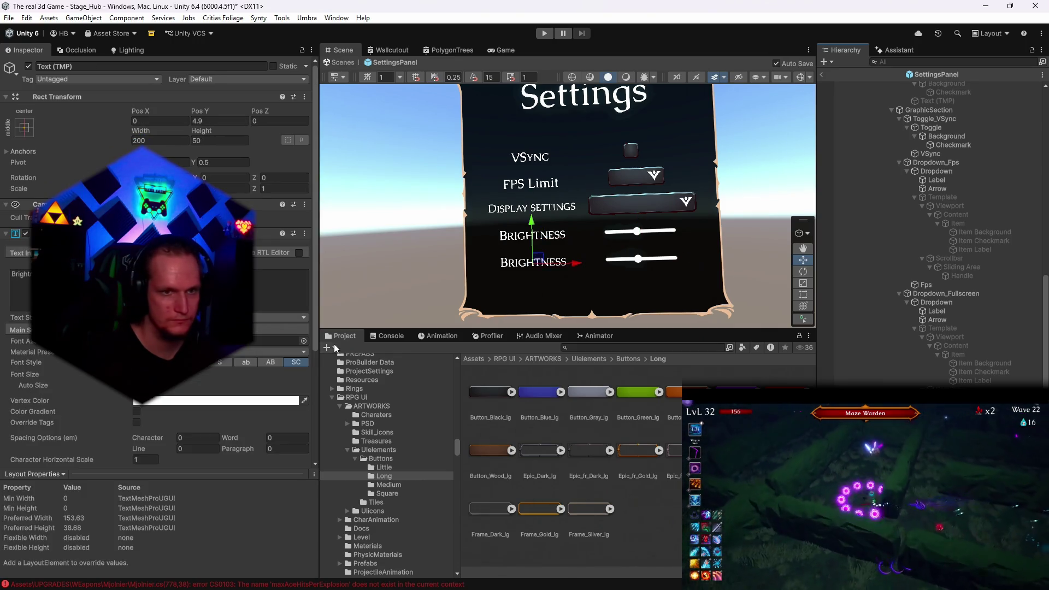
left_click(22, 274)
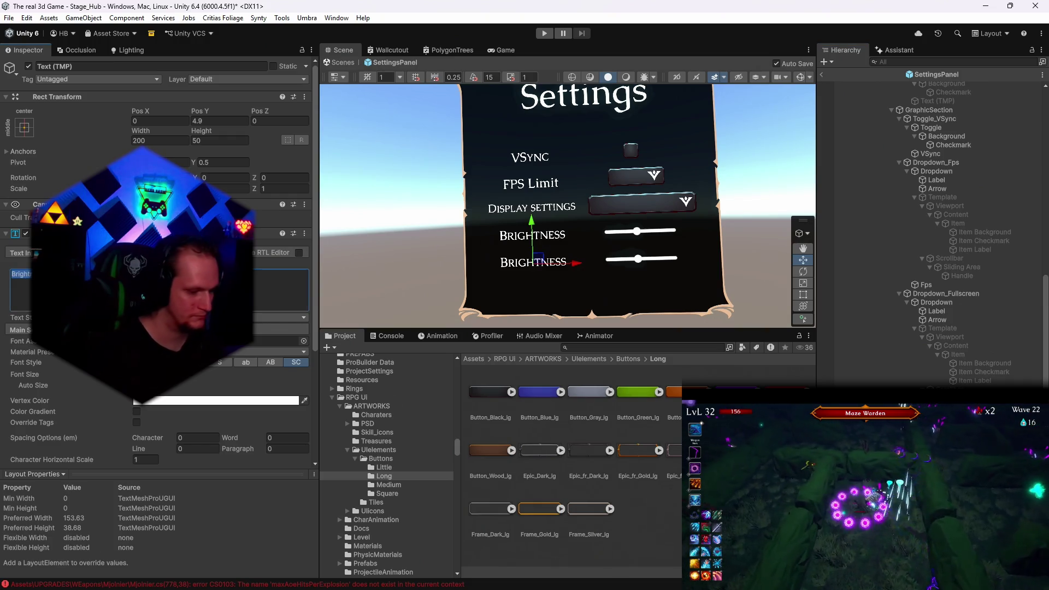
type("Vie")
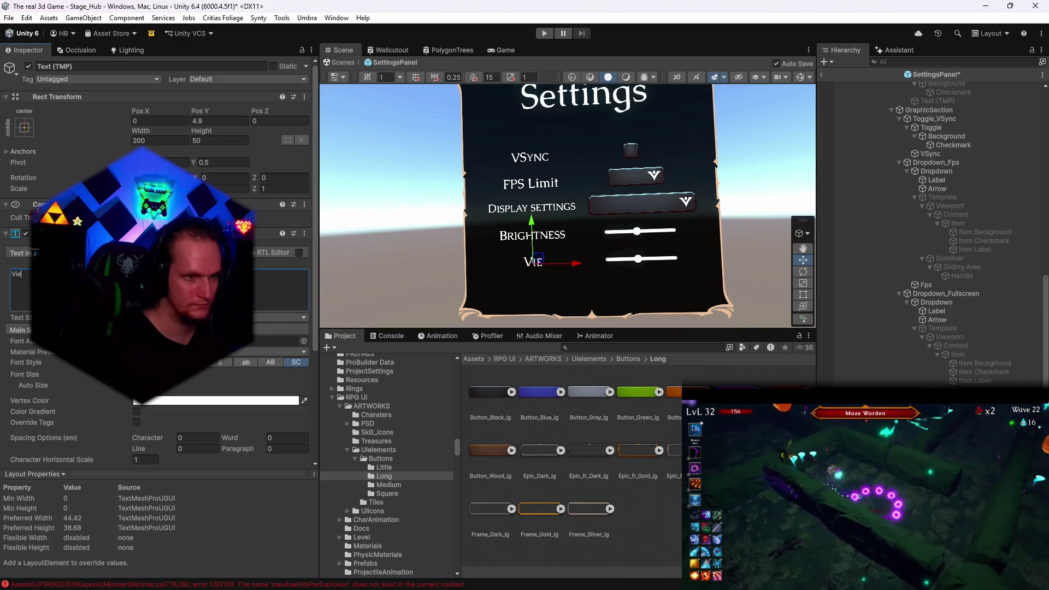
type("w Distnaz")
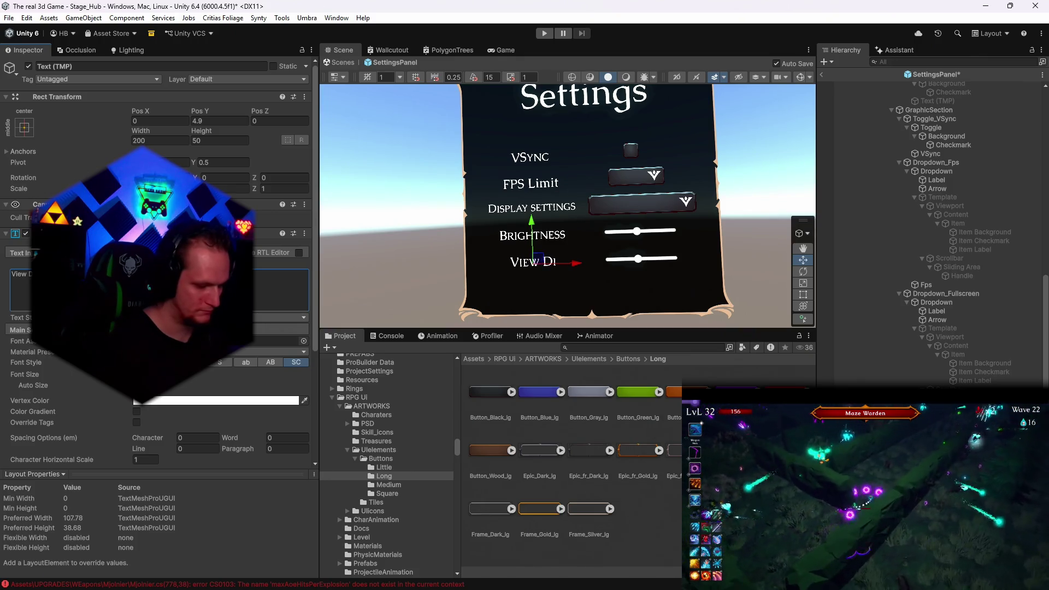
key("BackSpace")
key("BackSpace")
key("BackSpace")
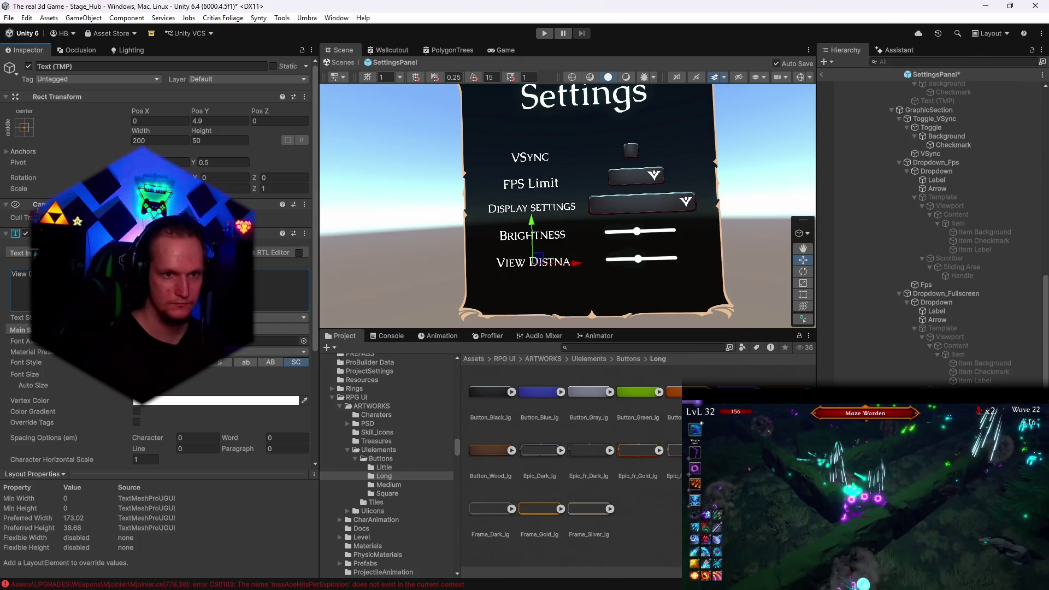
type("anz")
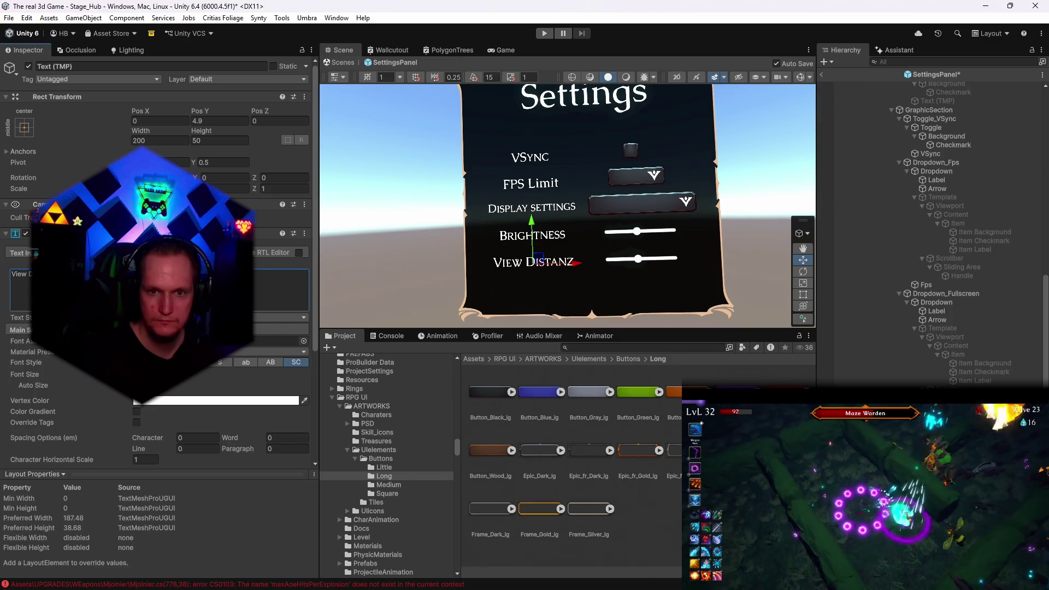
key("ctrl+s")
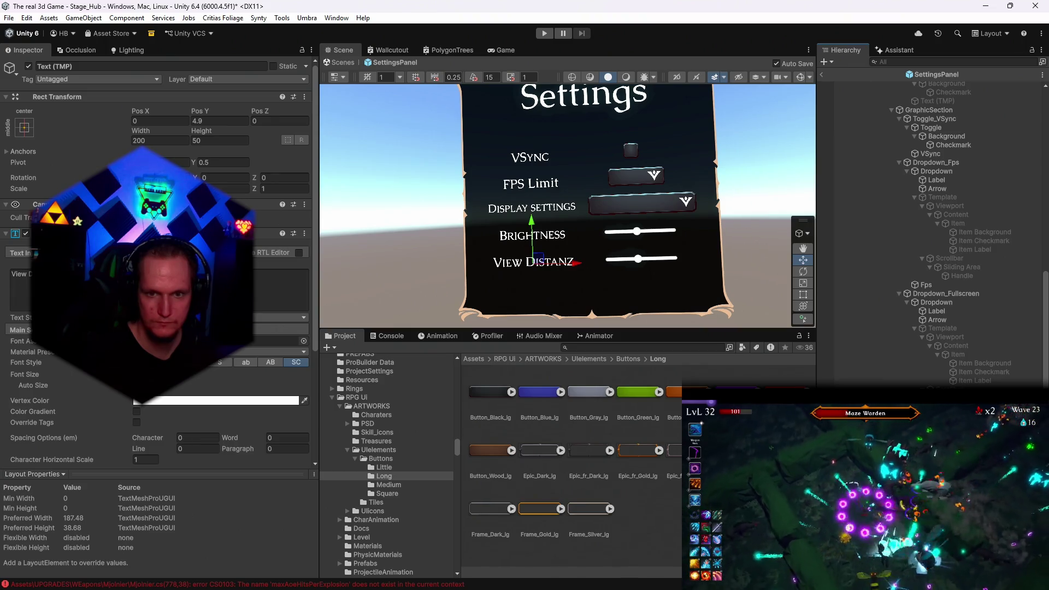
right_click(872, 123)
key("Escape")
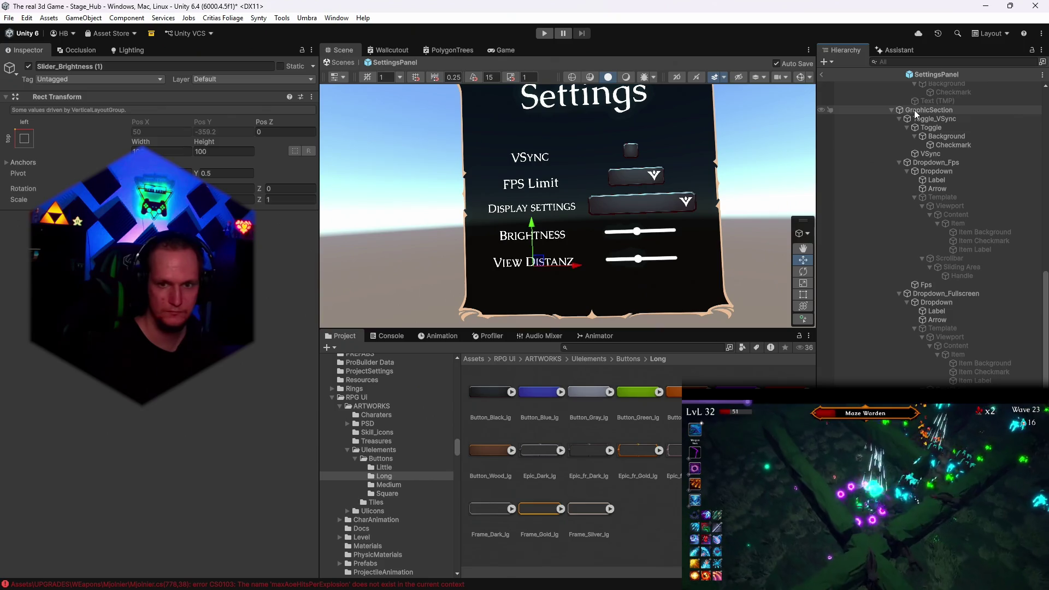
type("View distanz")
Rename the Slider_Brightness (1) object to 'View distanz'
key("Return")
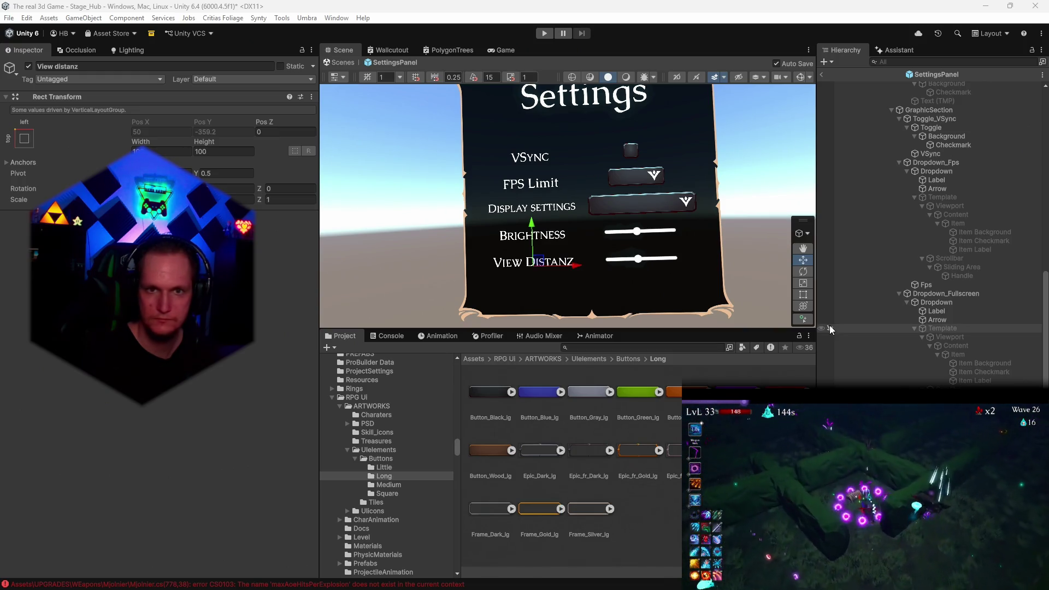
Select the SettingsPanel root and scroll the Inspector to its Settings Menu (Script) references
scroll(954, 143, "up", 10)
left_click(880, 86)
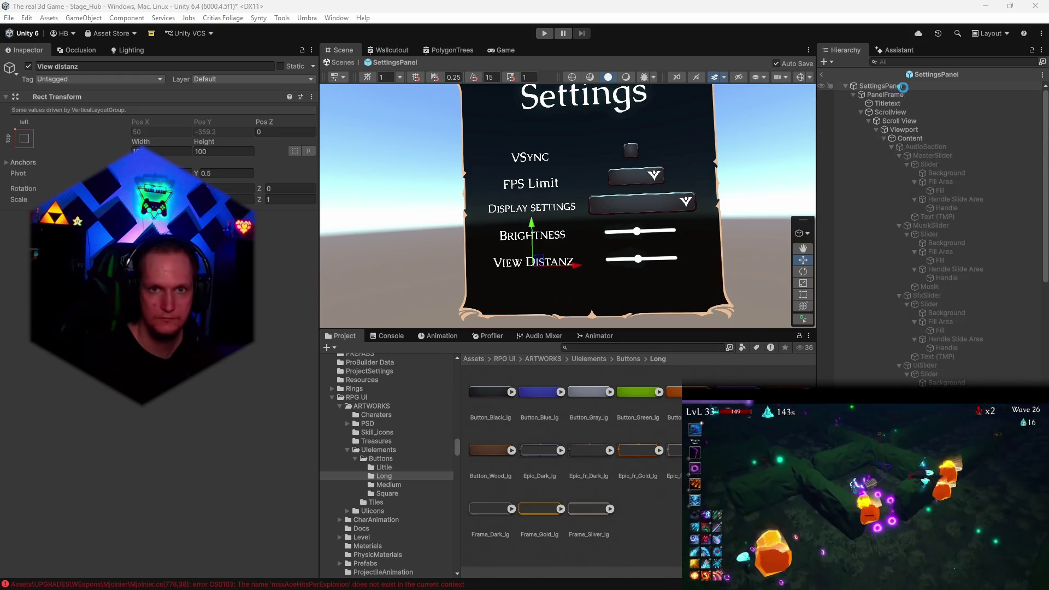
scroll(158, 312, "down", 8)
scroll(227, 366, "down", 5)
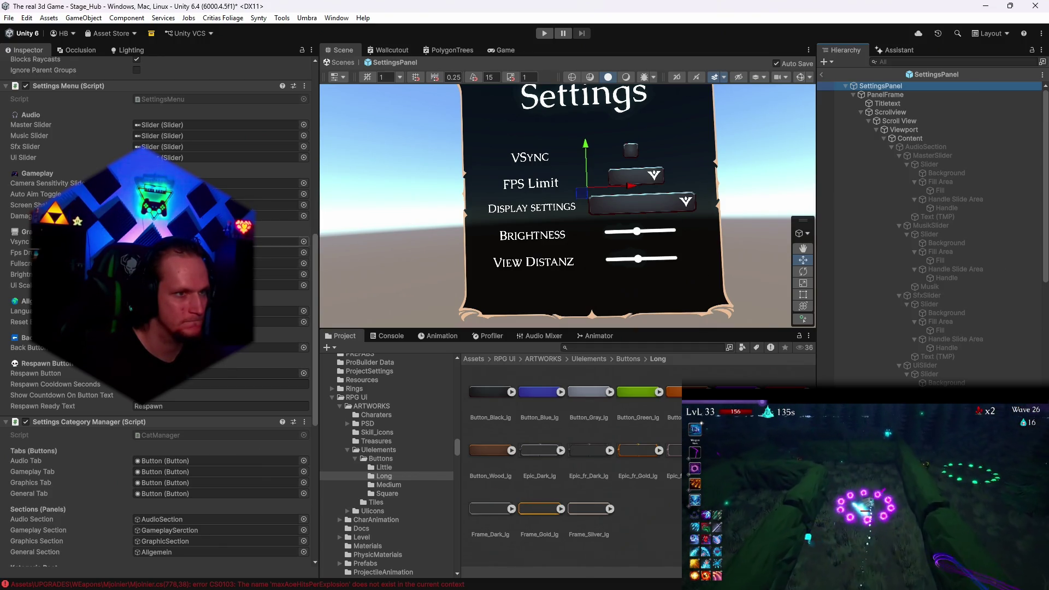
scroll(227, 366, "down", 6)
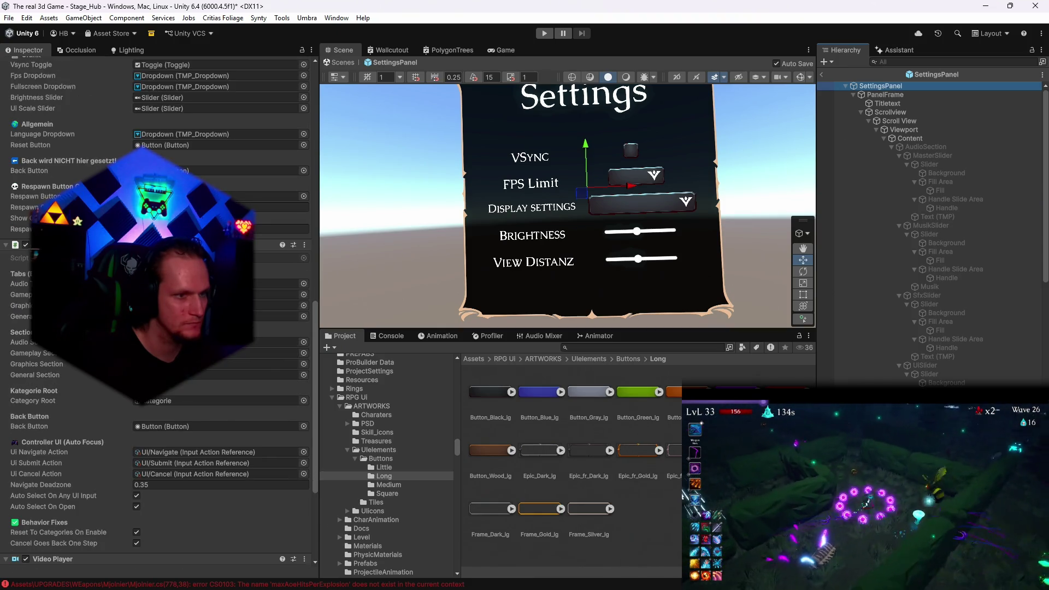
scroll(227, 366, "down", 4)
scroll(228, 366, "up", 10)
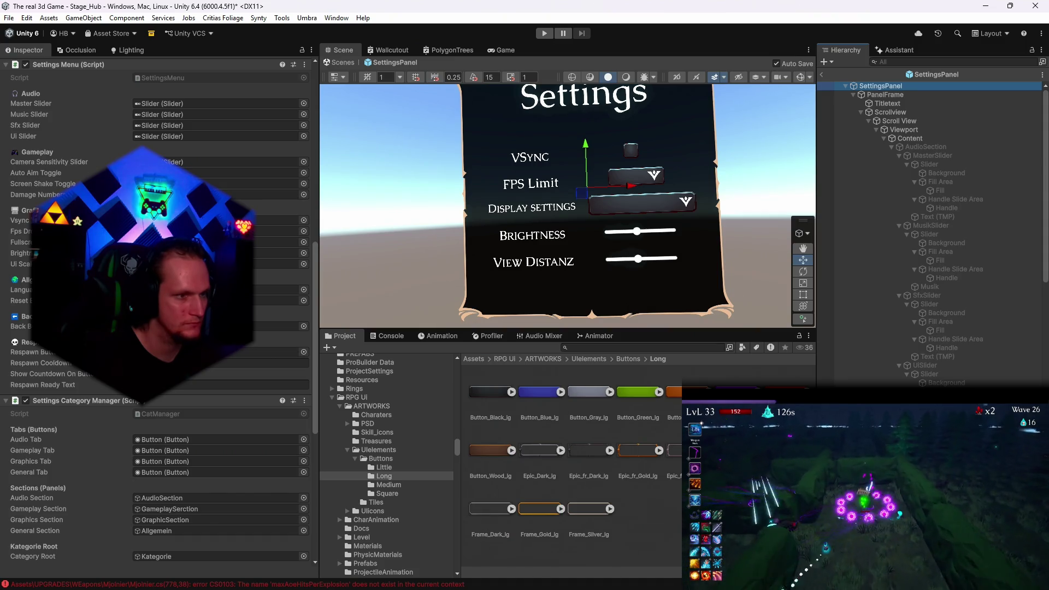
scroll(159, 317, "up", 1)
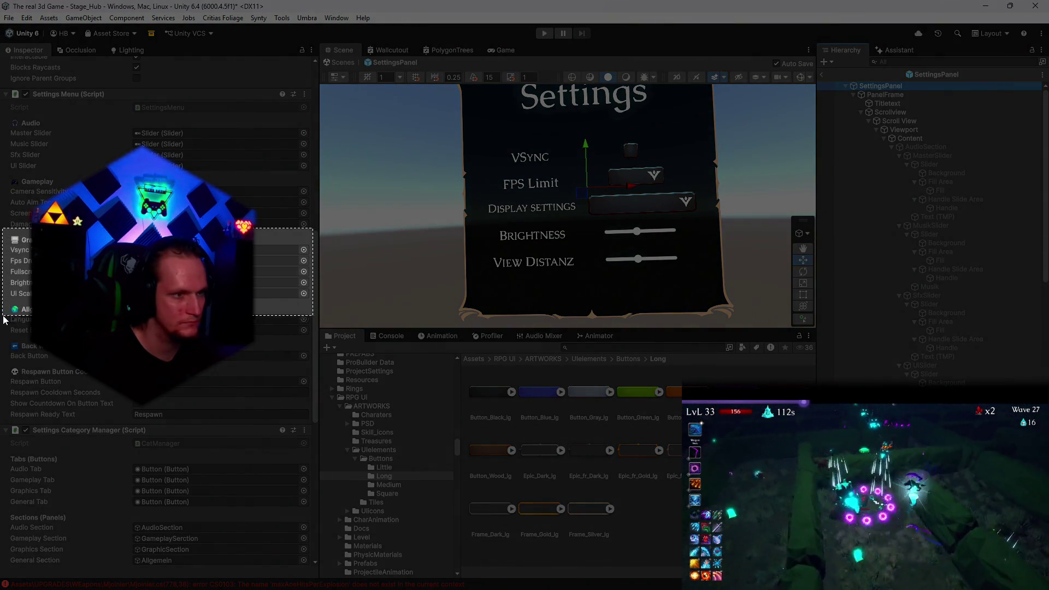
left_click_drag(4, 319, 4, 318)
Read the Console's compile error details for SettingsMenu.cs and Mjolnier.cs
left_click(388, 336)
left_click(383, 364)
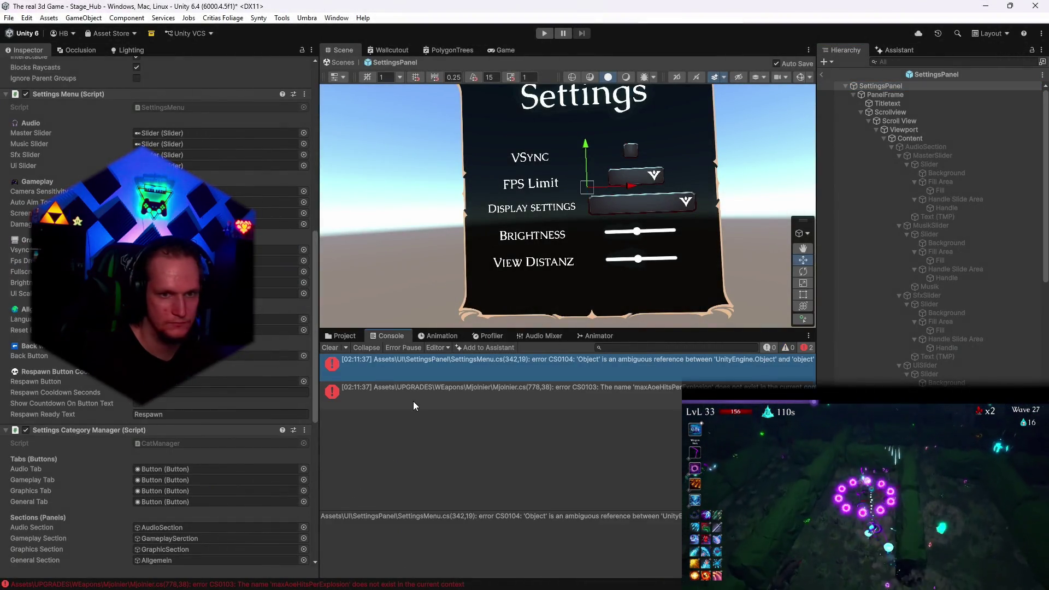
left_click(413, 401, "shift")
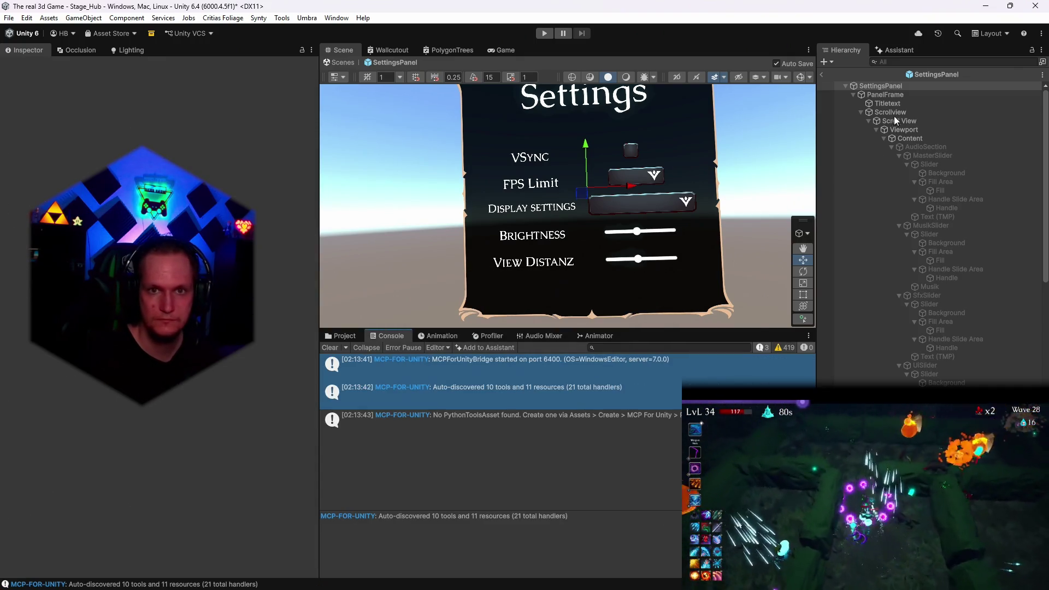
On SettingsPanel's Settings Menu (Script), assign the View distanz slider to Enemy View Distance Slider
left_click(881, 86)
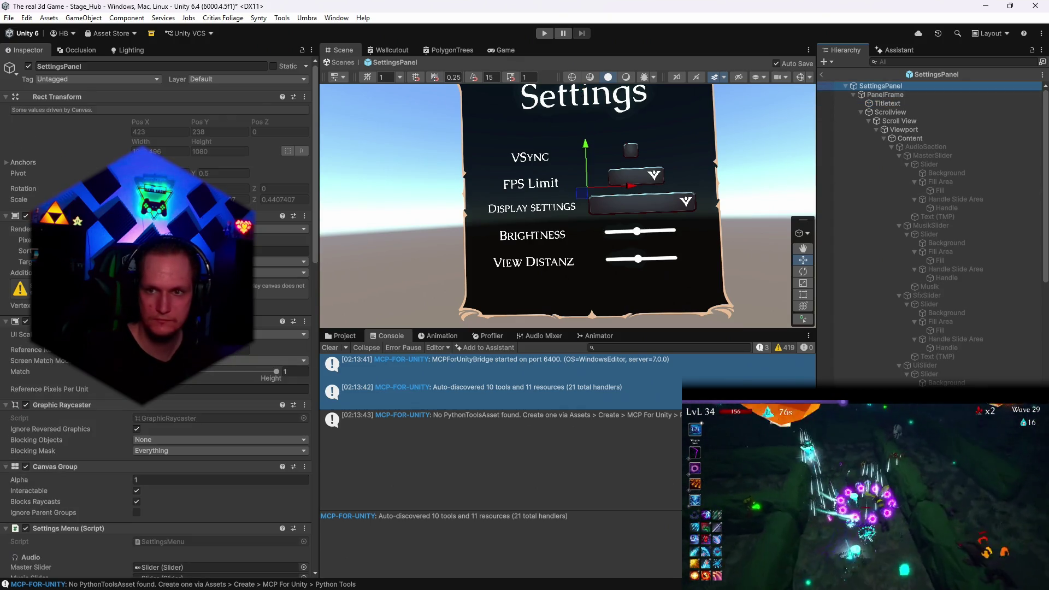
scroll(218, 364, "down", 10)
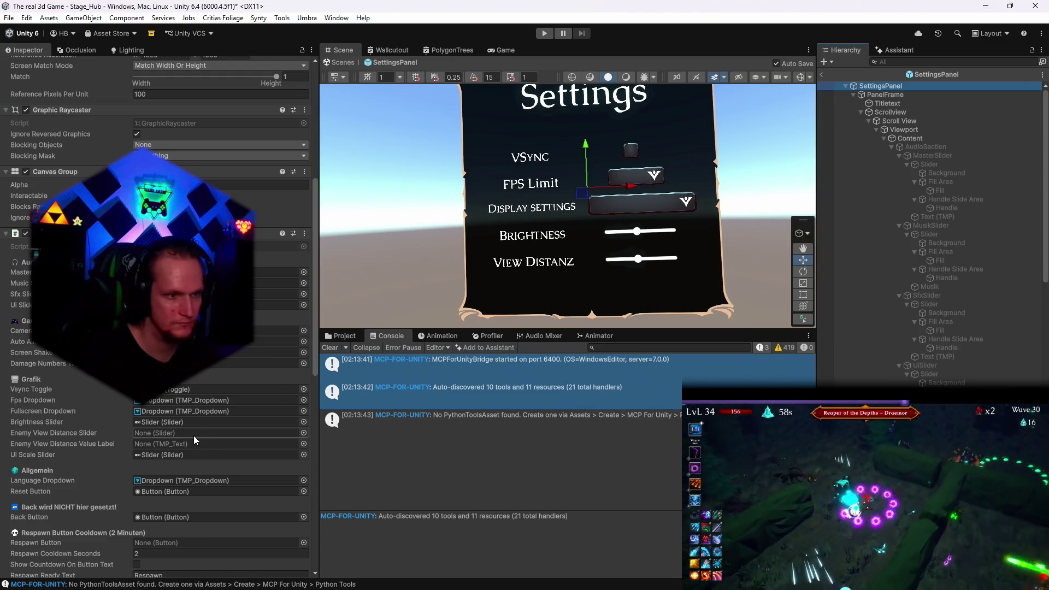
scroll(955, 378, "down", 10)
scroll(955, 378, "down", 5)
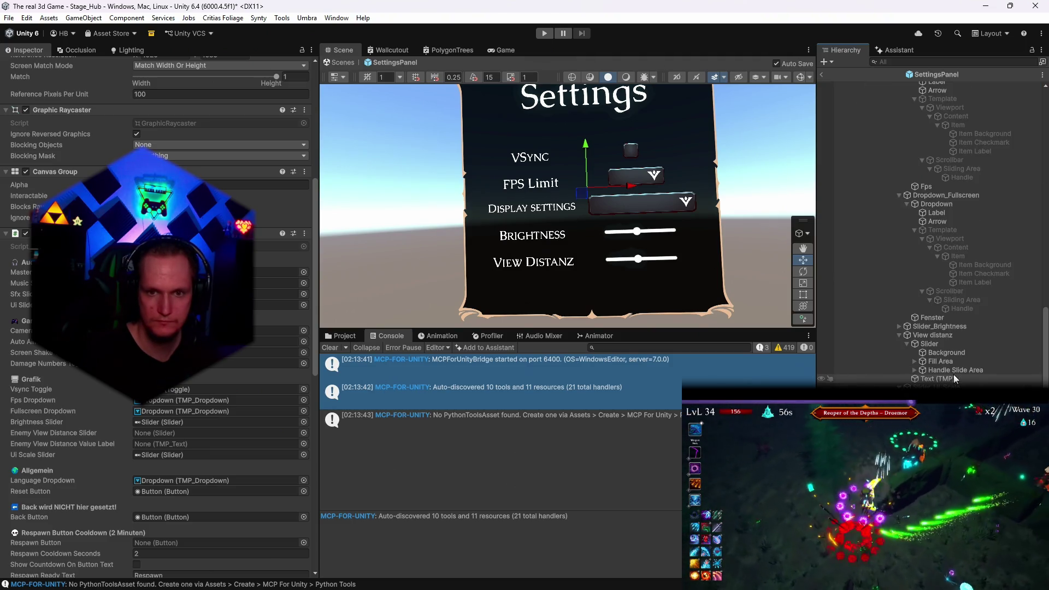
mouse_move(929, 346)
left_mouse_down()
mouse_move(326, 377)
mouse_move(160, 443)
left_mouse_up()
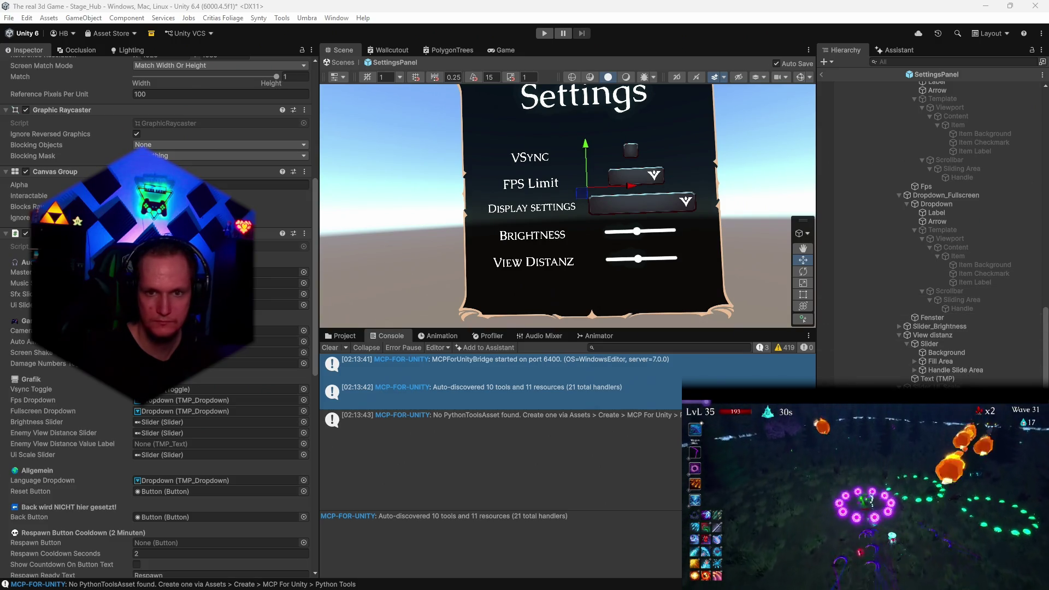
left_click(939, 378)
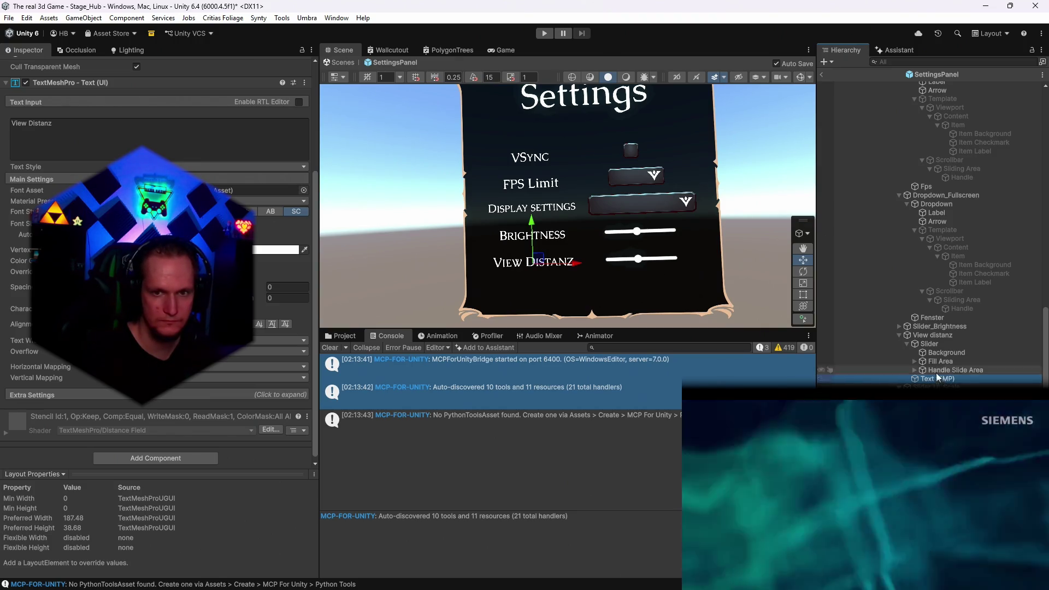
Duplicate the View Distanz label text and rename the copy 'Distnaz werte'
left_click(954, 370)
left_click(934, 379)
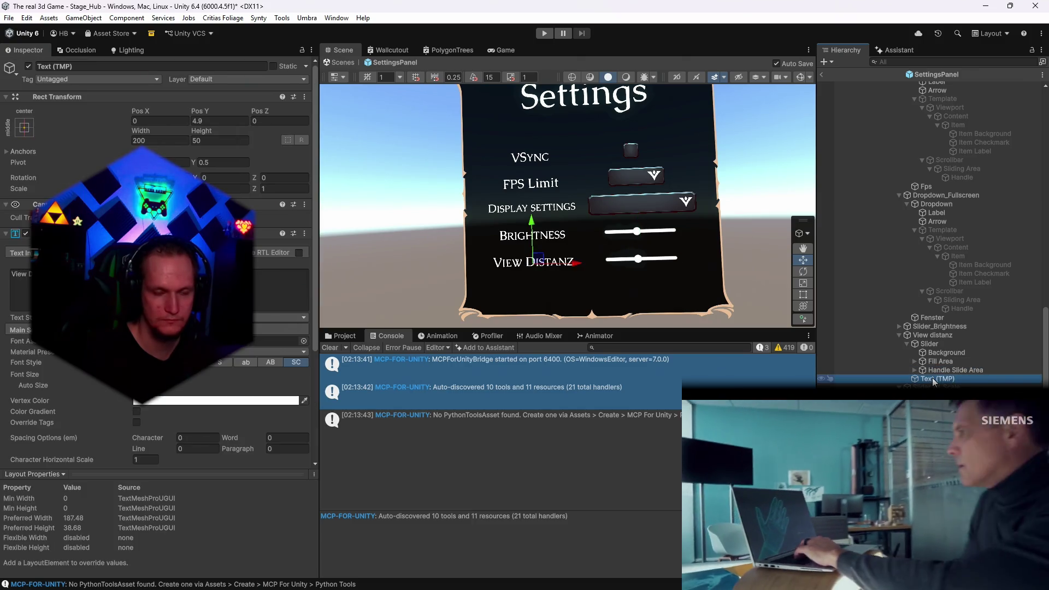
key("ctrl+d")
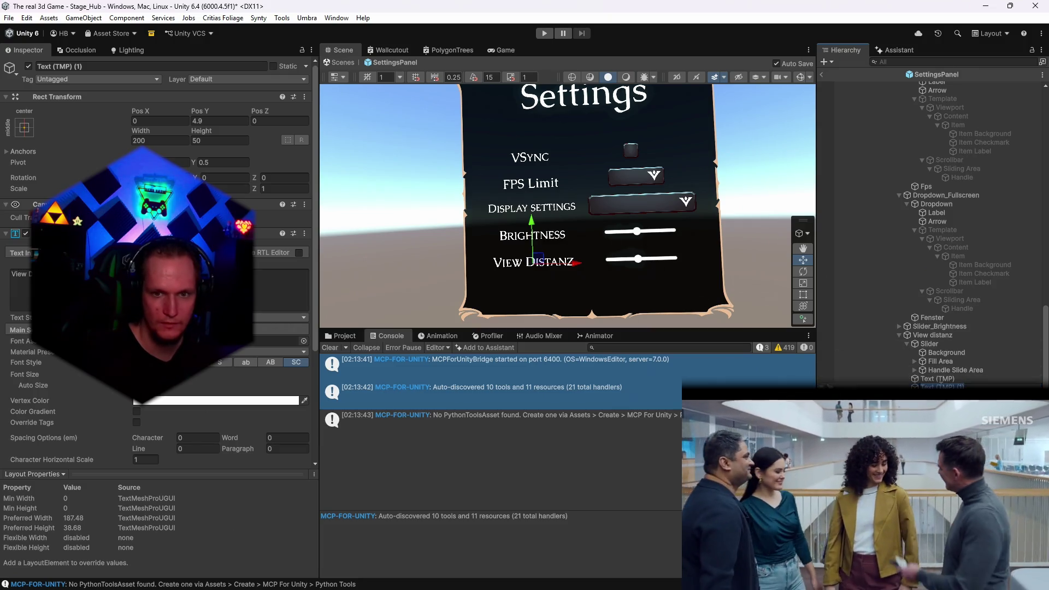
right_click(874, 387)
left_click(912, 113)
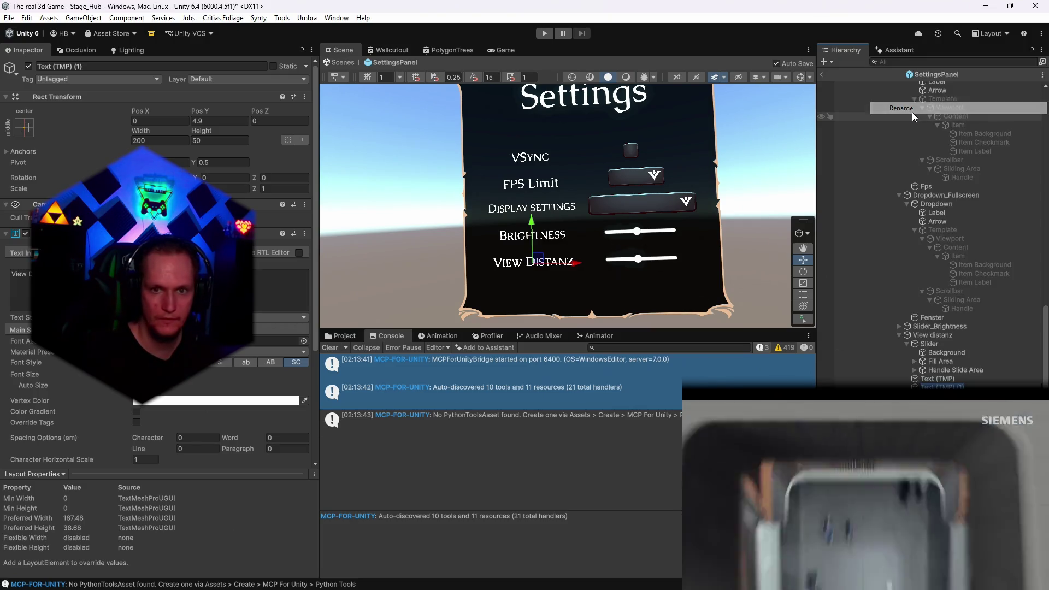
type("Distnaz wert")
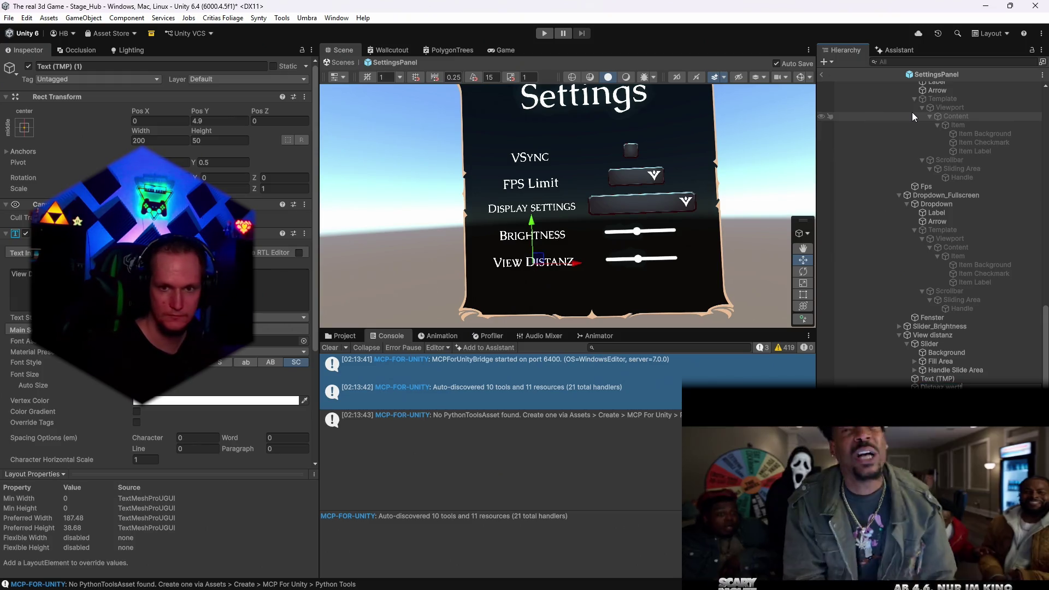
key("Return")
Move the copy level with the right of the slider and set its text to 100
mouse_move(546, 261)
left_mouse_down()
mouse_move(643, 288)
mouse_move(641, 275)
left_mouse_up()
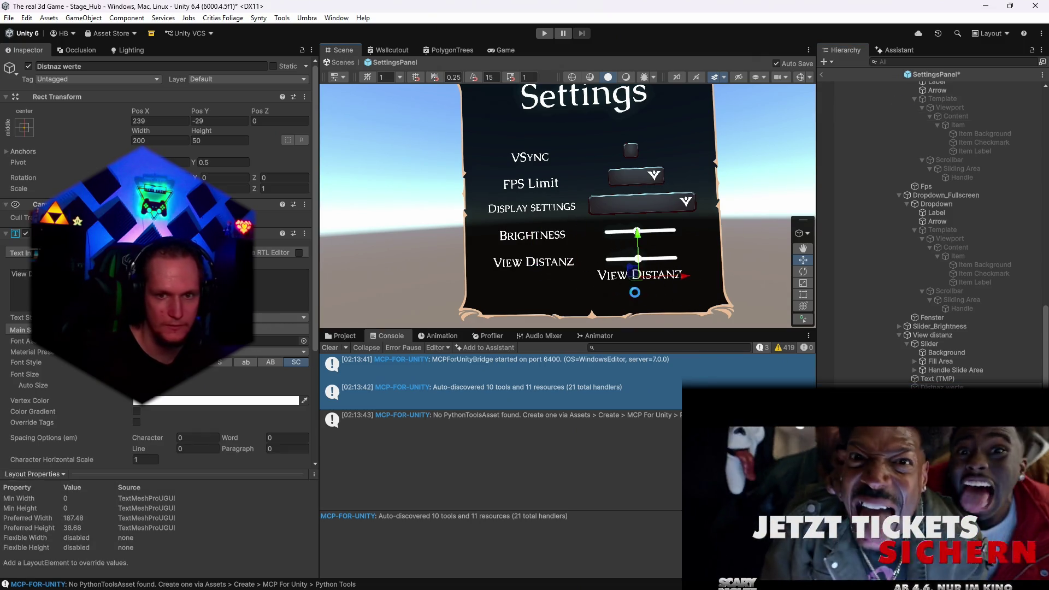
left_click(230, 284)
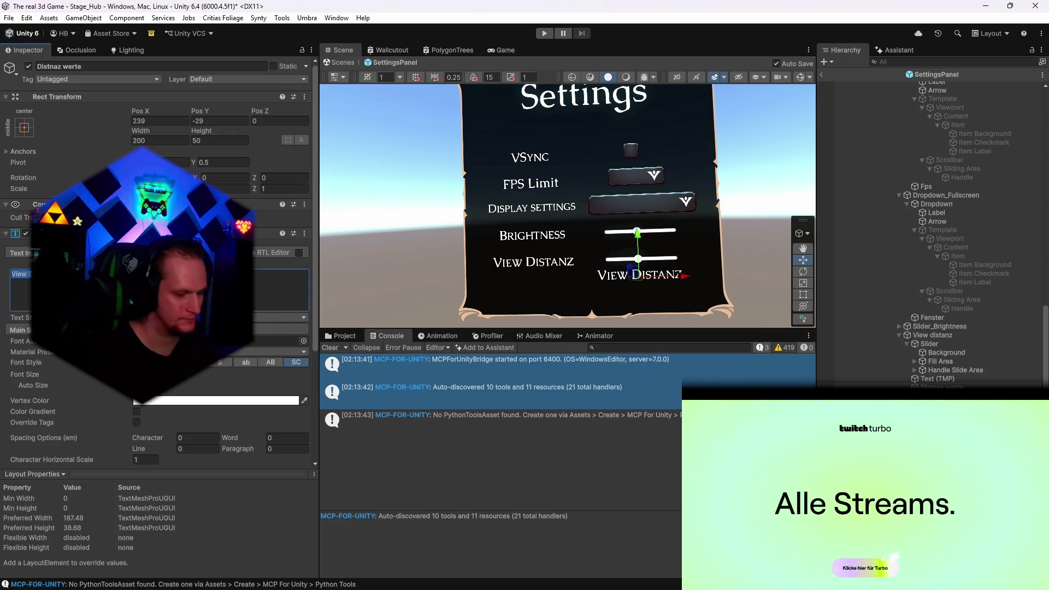
type("75")
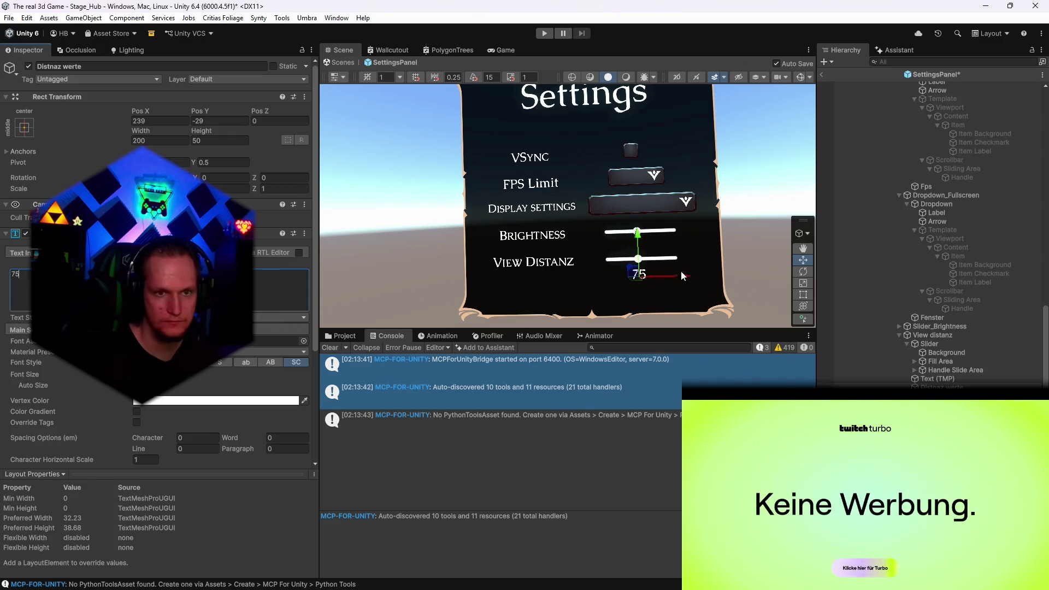
left_click_drag(675, 276, 726, 275)
left_click_drag(689, 241, 690, 225)
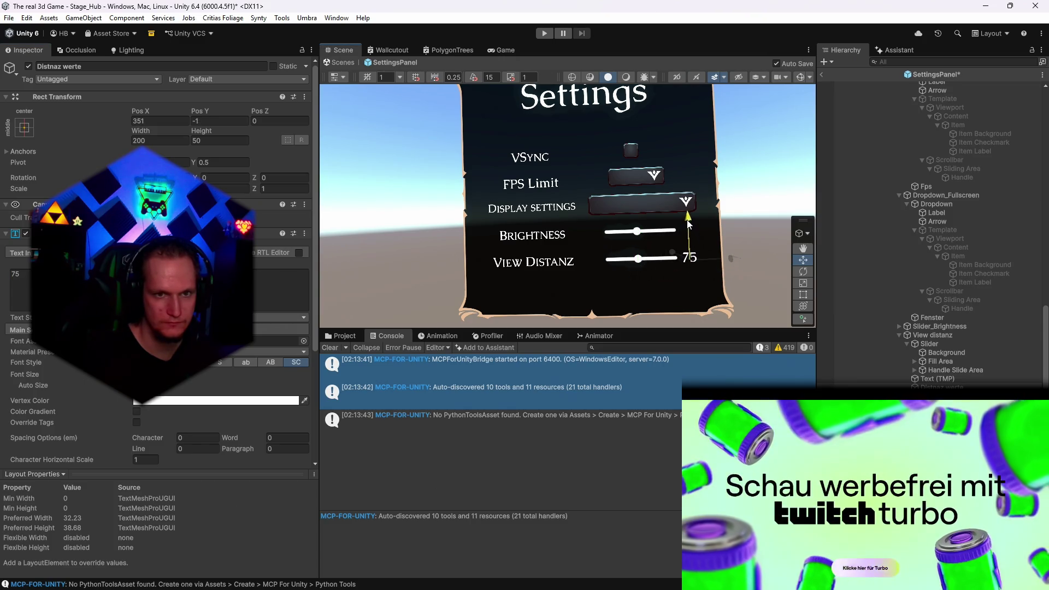
left_click_drag(729, 258, 741, 263)
double_click(16, 274)
type("100")
Shrink the value text box to about 51 wide and 34.1 high
scroll(159, 263, "down", 5)
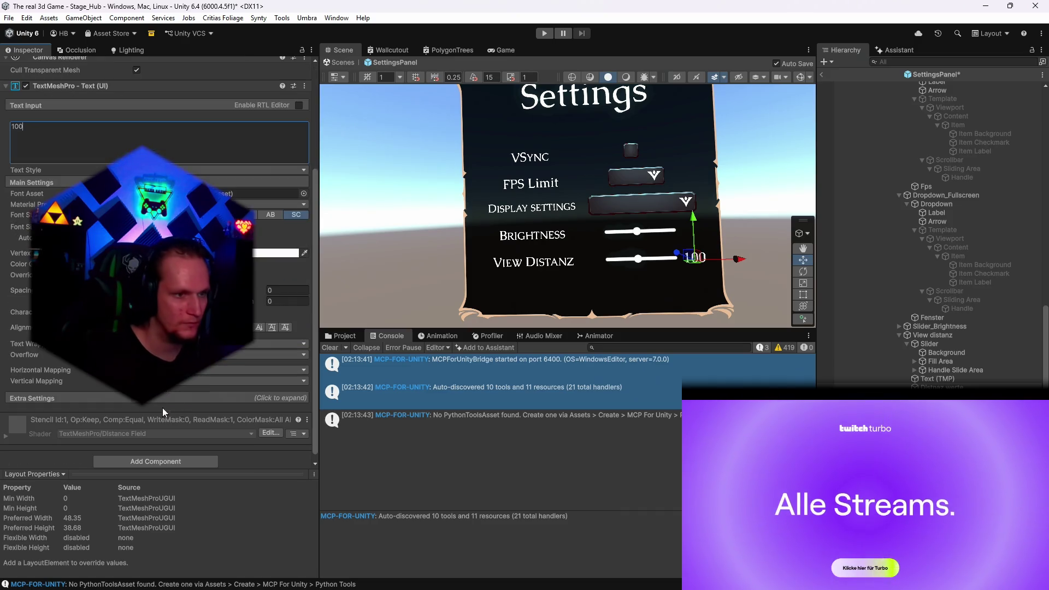
scroll(159, 262, "down", 2)
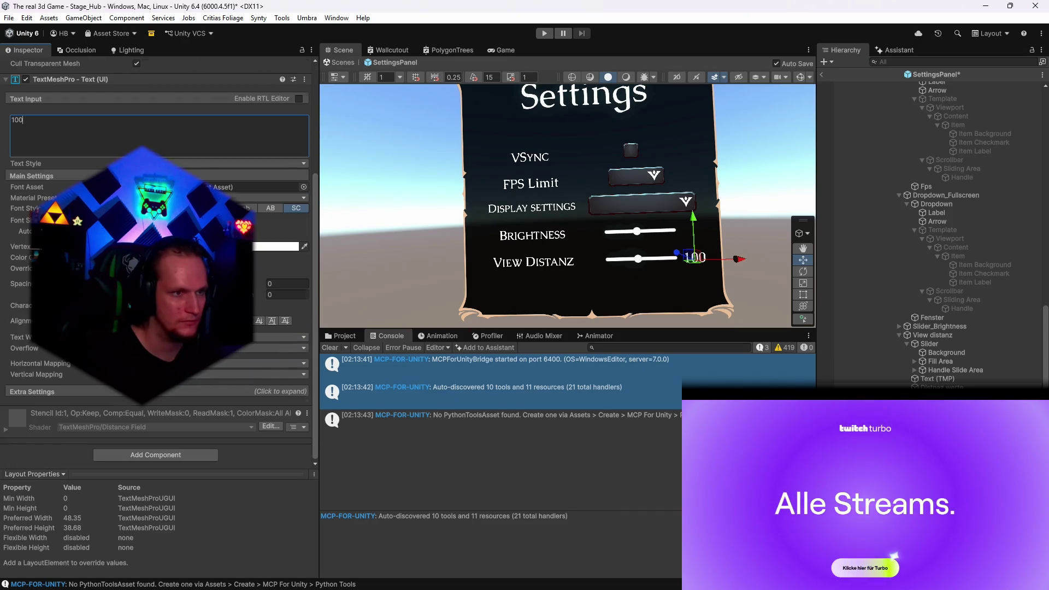
scroll(158, 262, "up", 3)
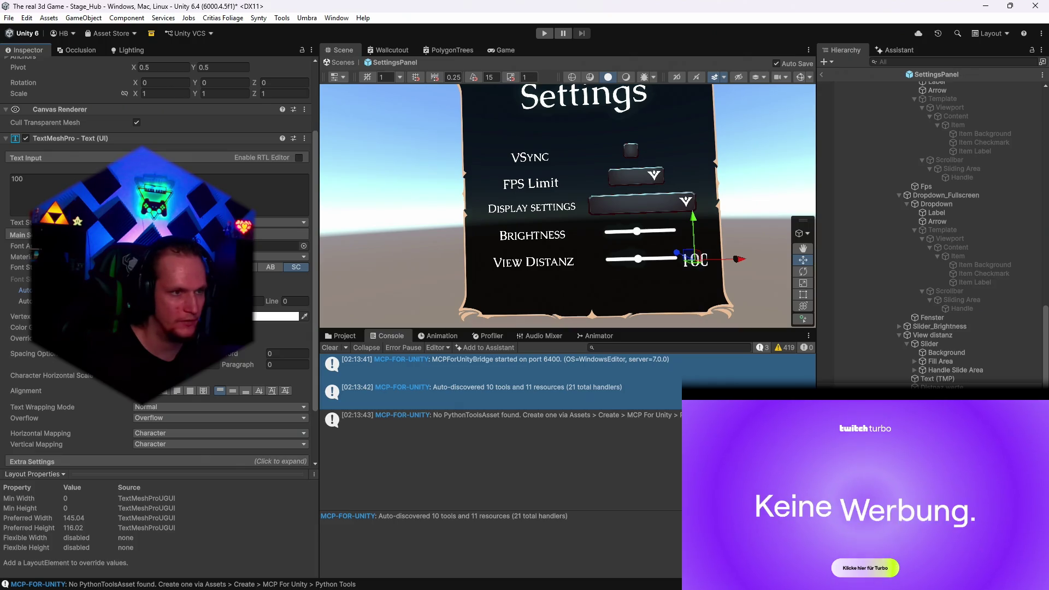
scroll(158, 263, "up", 3)
left_click_drag(803, 256, 776, 255)
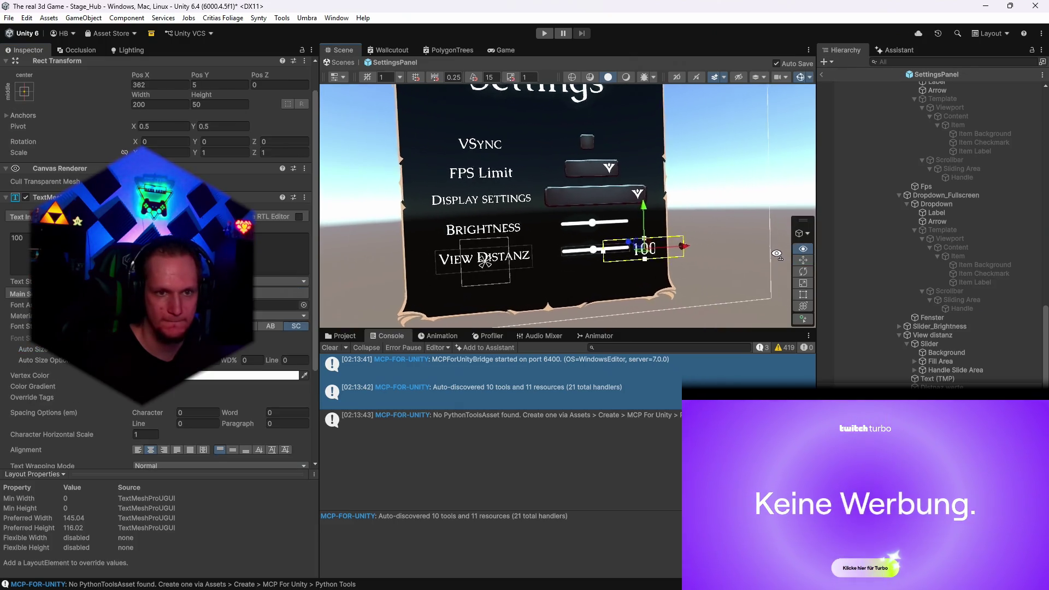
scroll(643, 268, "up", 6)
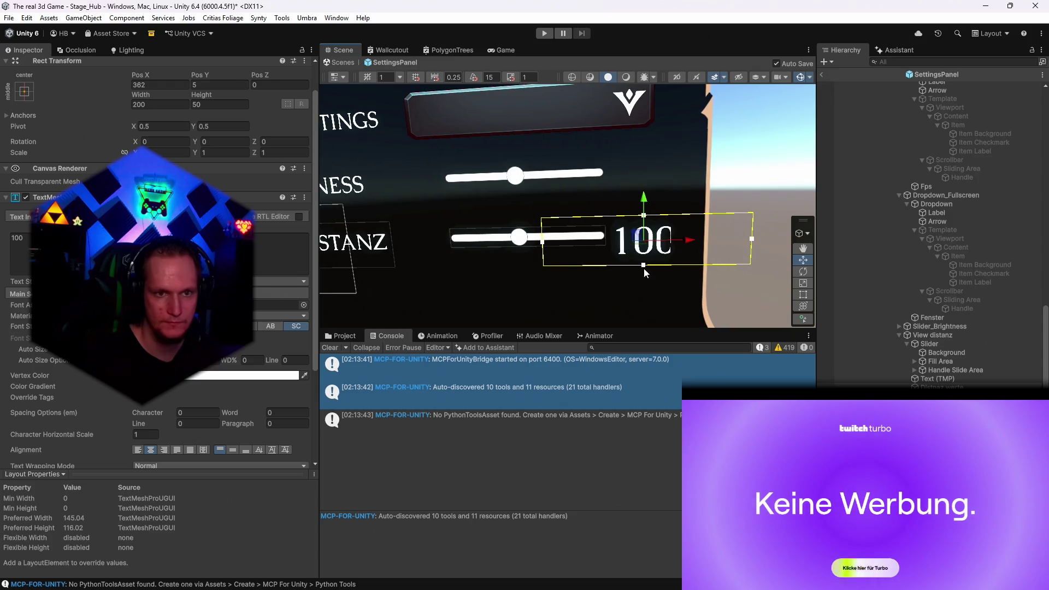
scroll(158, 218, "up", 2)
left_click_drag(140, 131, 118, 131)
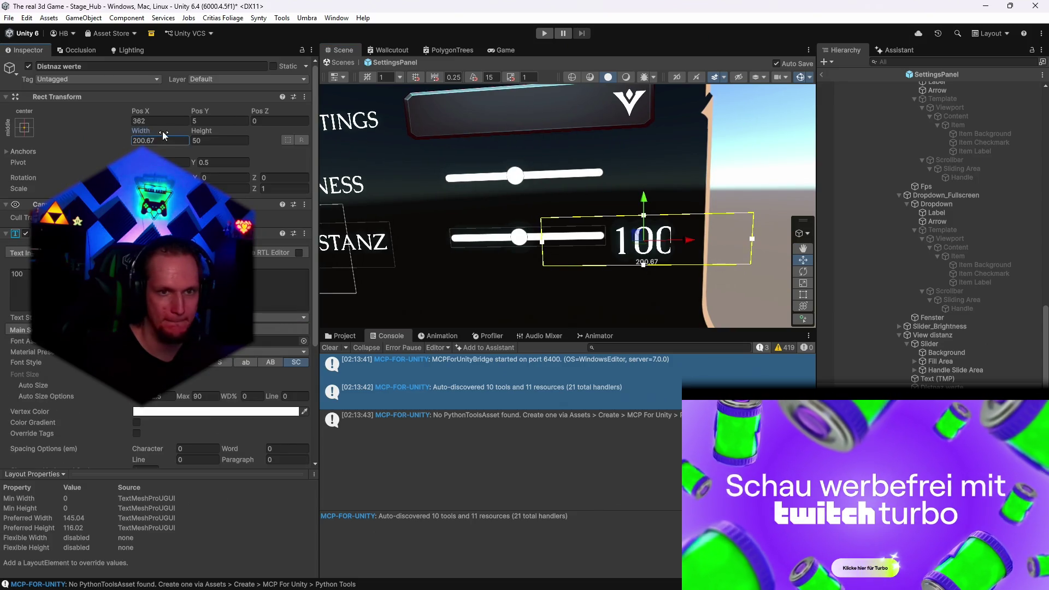
mouse_move(396, 147)
left_mouse_down()
mouse_move(545, 97)
mouse_move(597, 104)
left_mouse_up()
left_click_drag(202, 131, 185, 141)
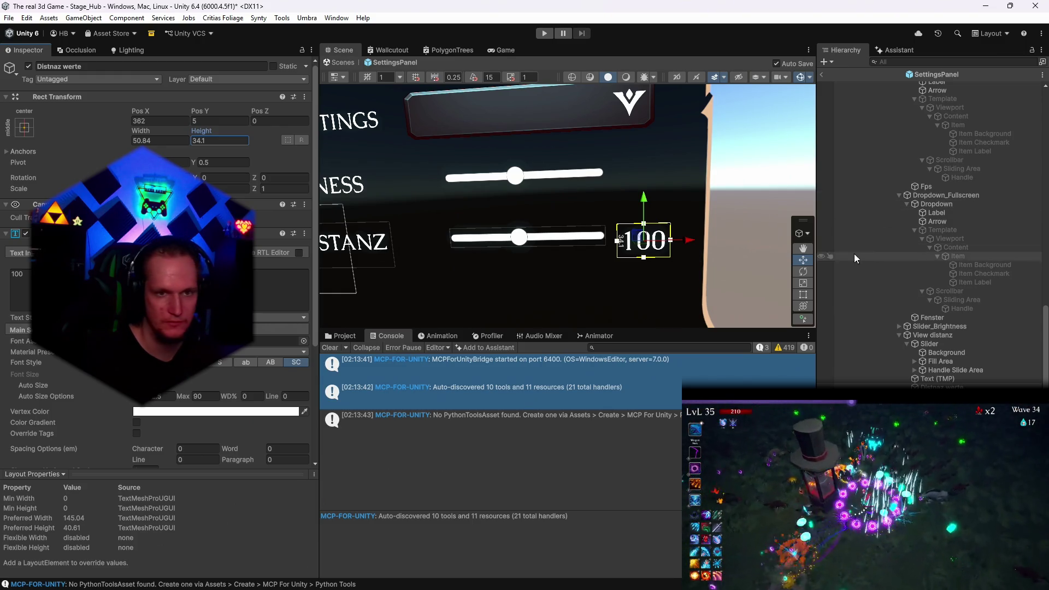
Align the 100 value with the slider, keeping its text at 100, then select SettingsPanel
left_click_drag(640, 242, 631, 234)
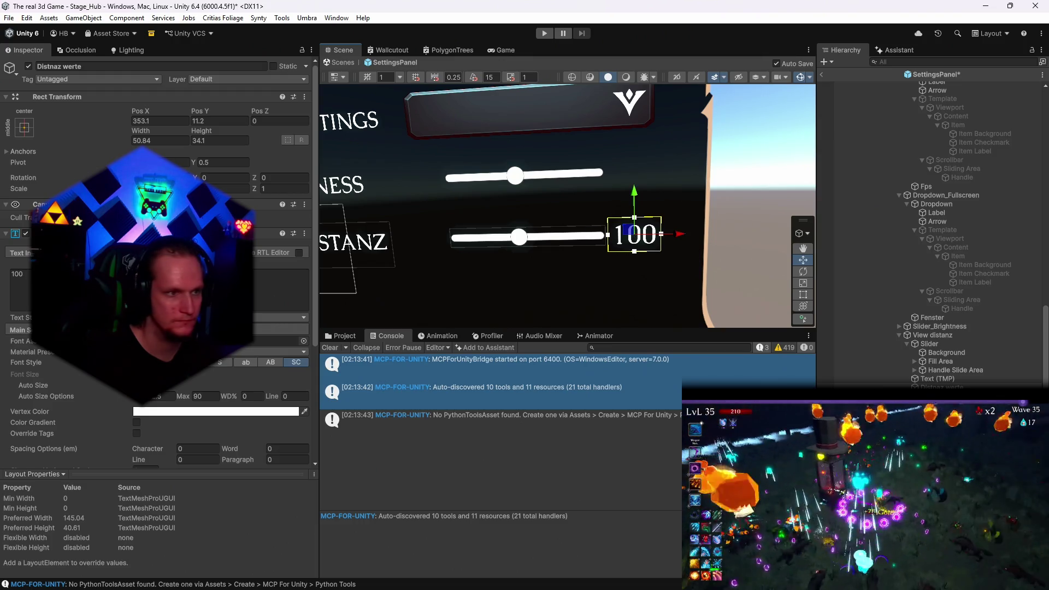
left_click(137, 289)
type("12")
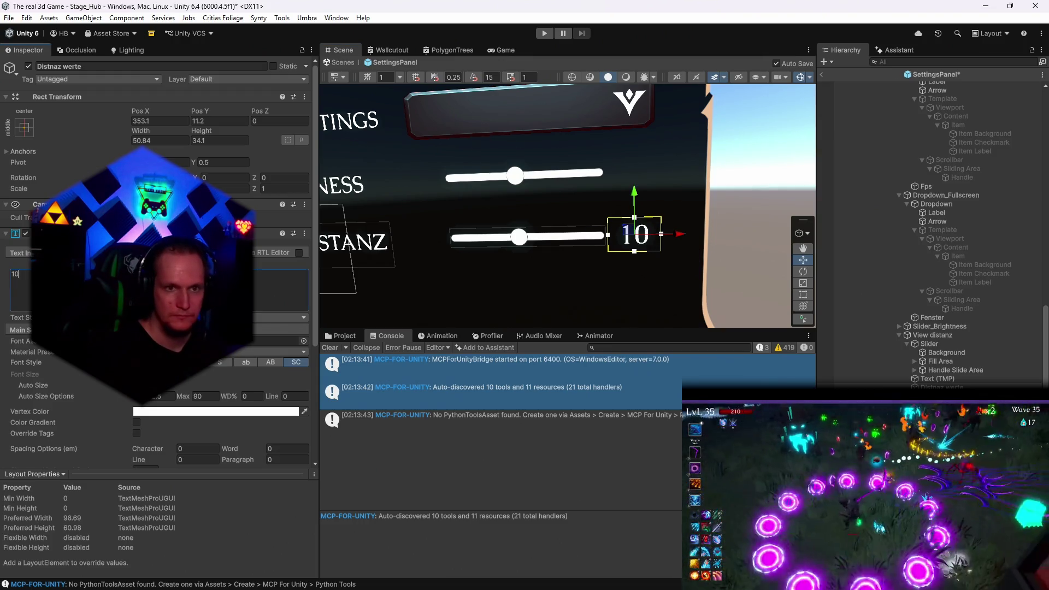
key("ctrl+z")
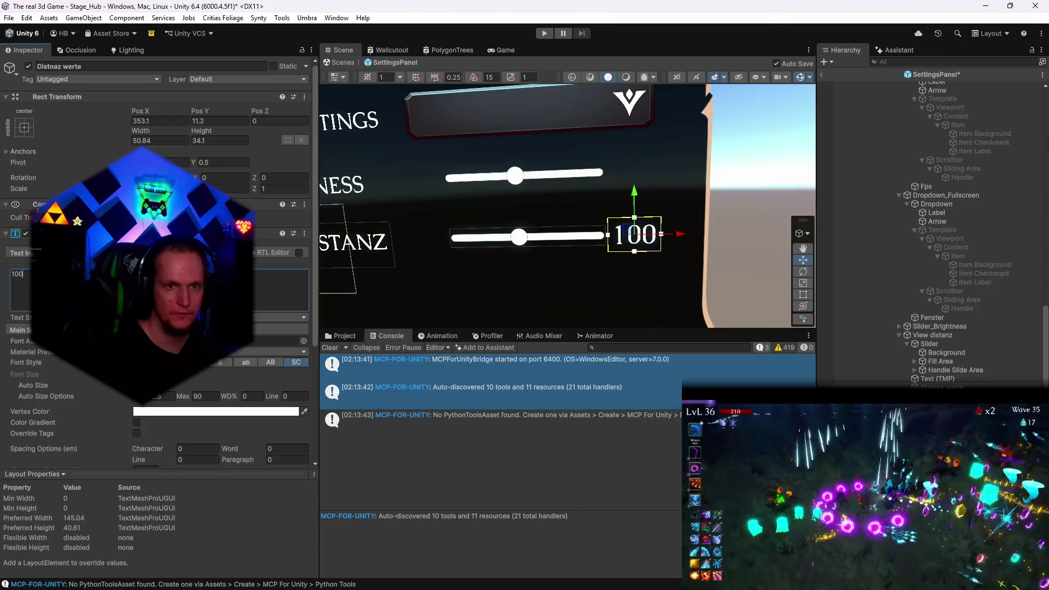
scroll(778, 173, "down", 5)
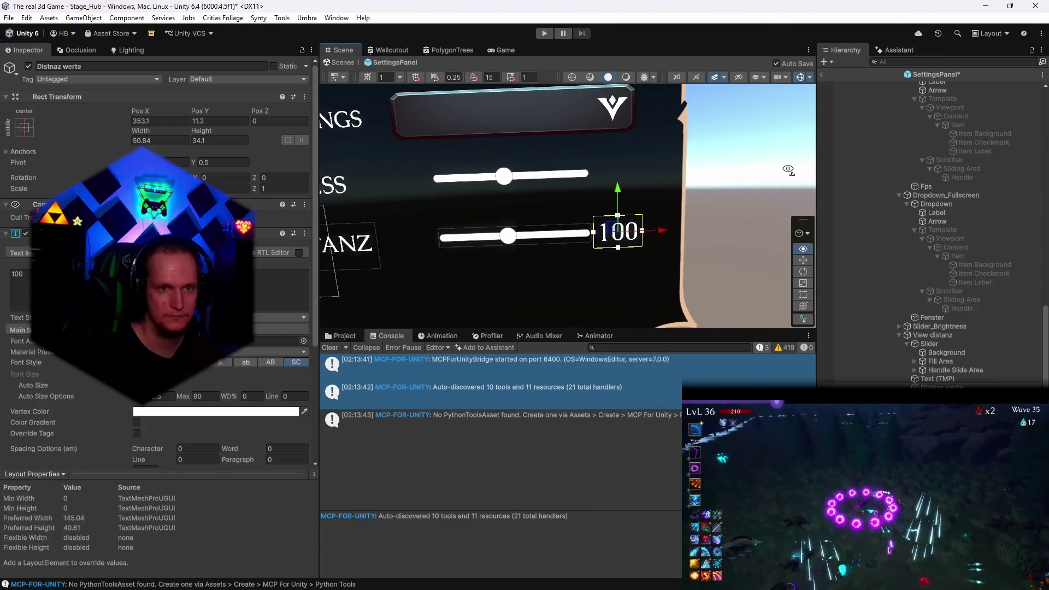
left_click(740, 173)
left_click_drag(736, 151, 740, 164)
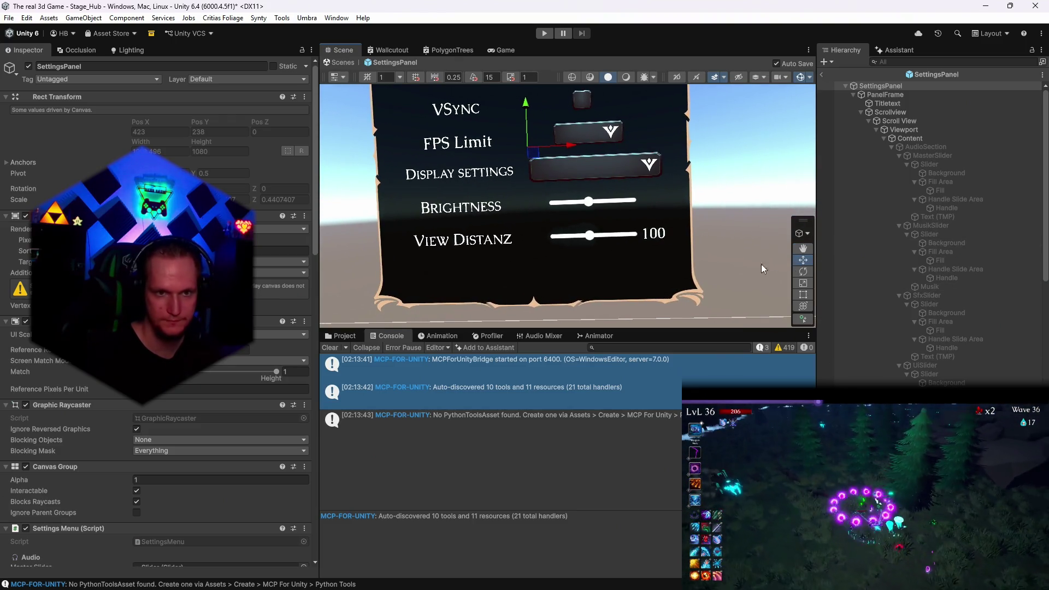
Nudge the 100 value text slightly into its final position
scroll(954, 328, "down", 6)
scroll(958, 372, "down", 10)
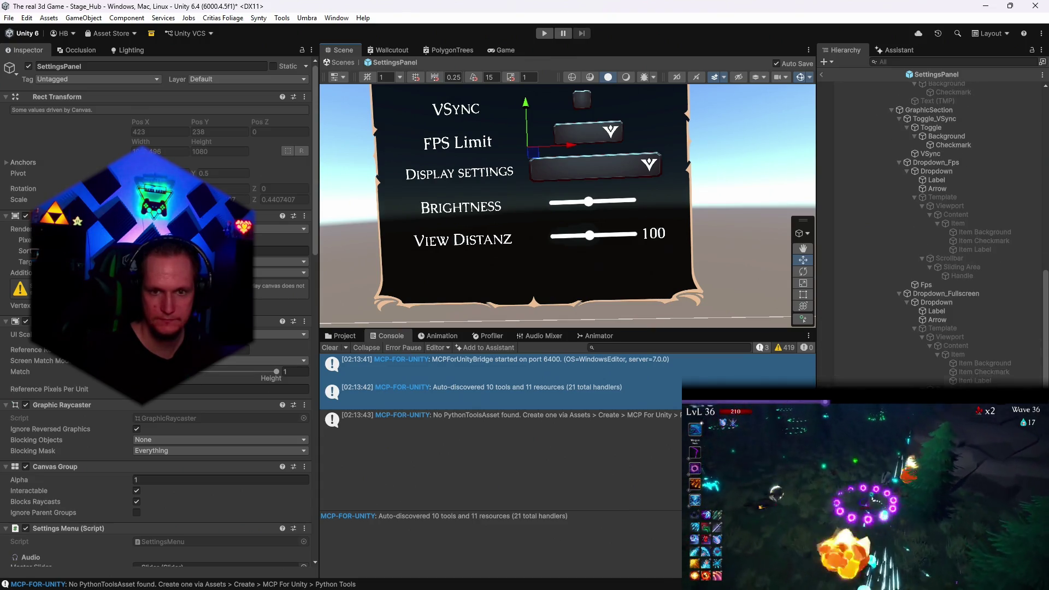
scroll(941, 133, "up", 15)
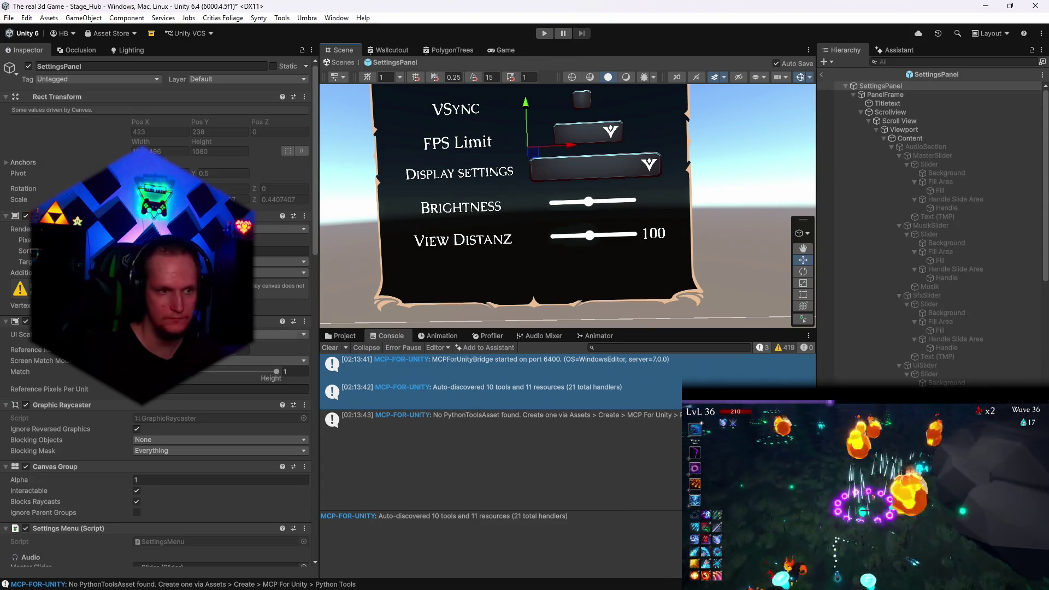
scroll(206, 328, "down", 10)
scroll(953, 246, "down", 6)
scroll(953, 235, "down", 10)
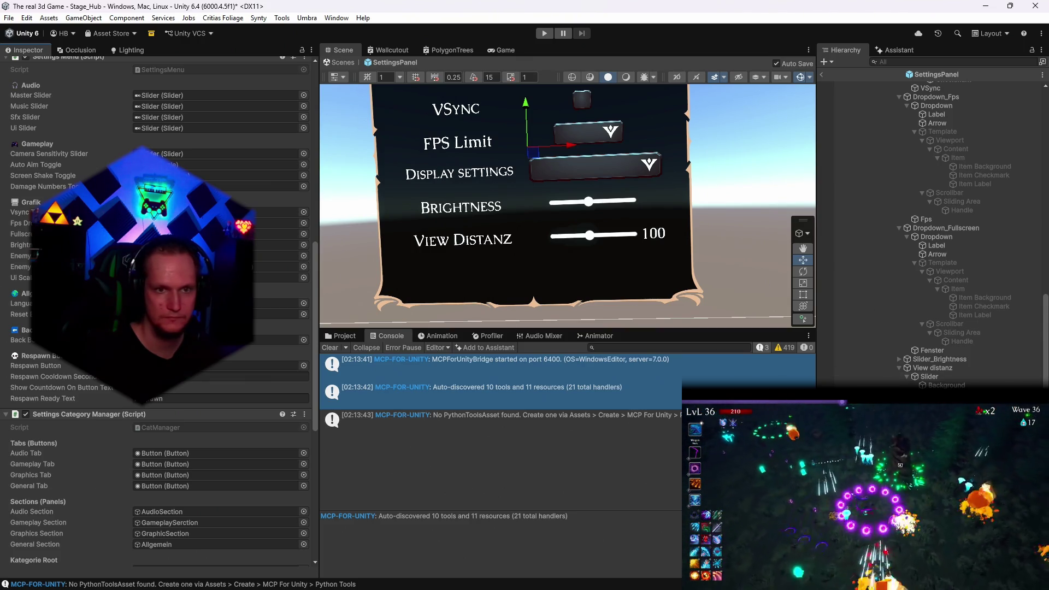
left_click(655, 234)
left_click_drag(696, 234, 700, 234)
Select the SettingsPanel root and save the project
left_click(740, 182)
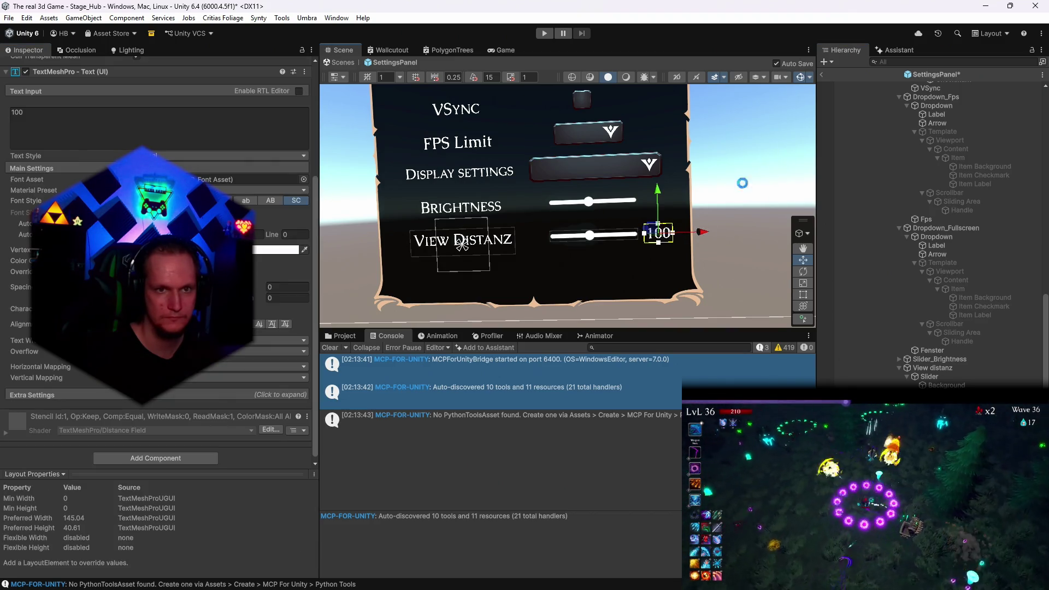
scroll(694, 243, "down", 3)
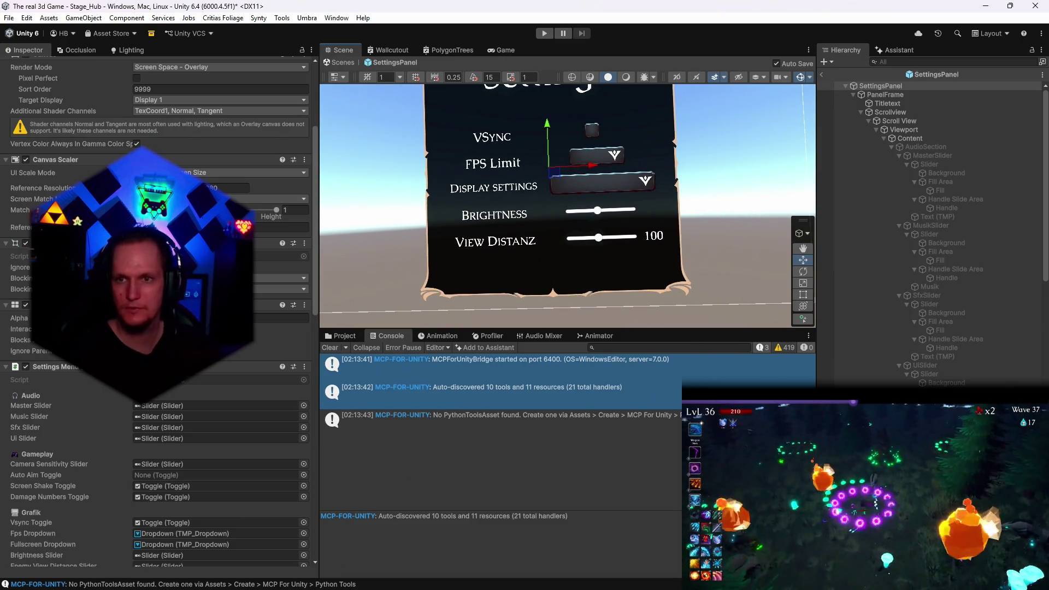
left_click(5, 19)
left_click(9, 18)
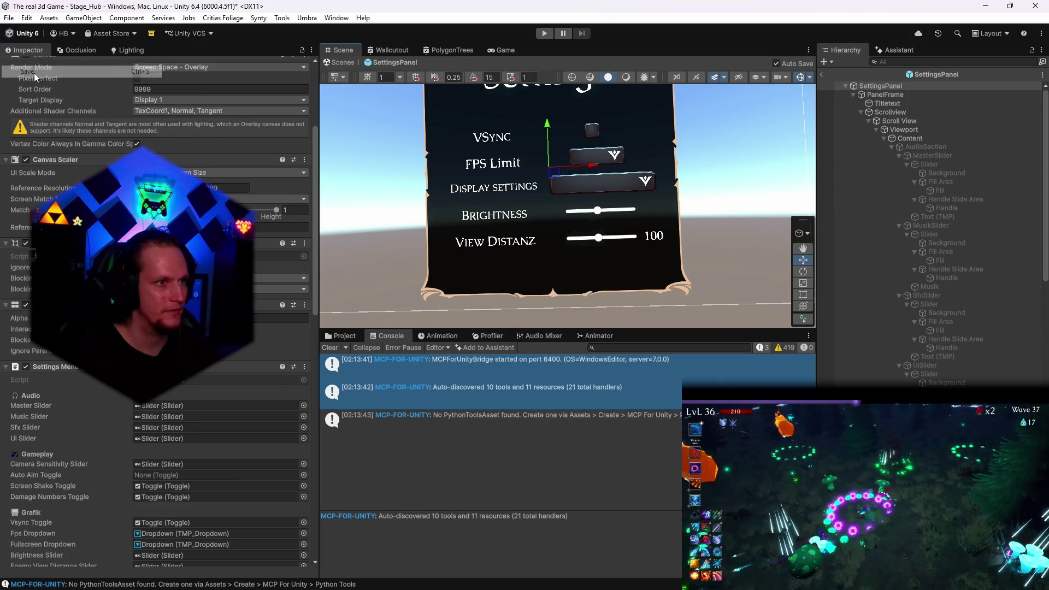
left_click(9, 18)
left_click(9, 18)
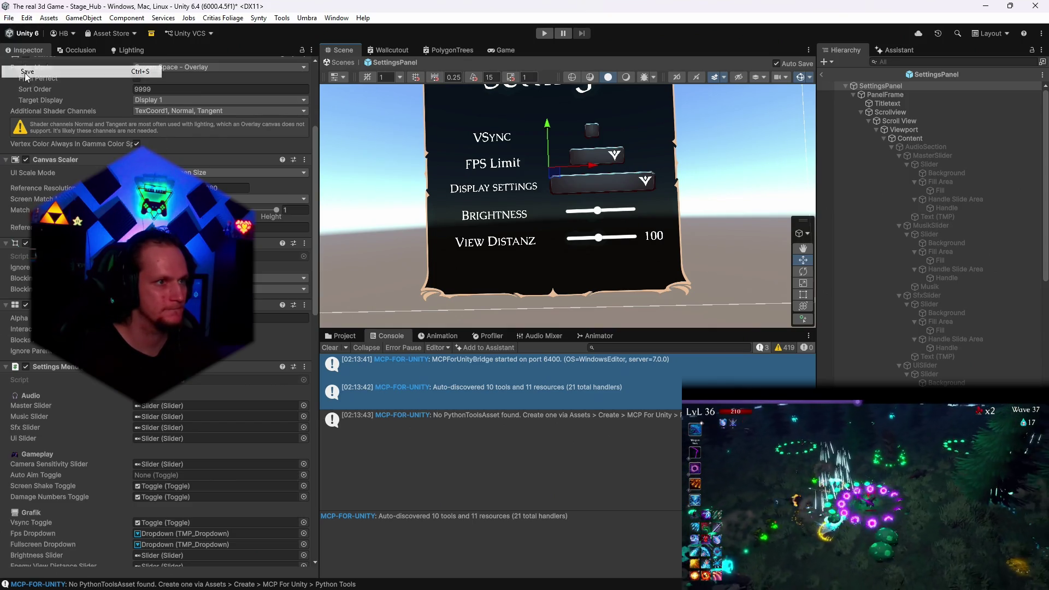
left_click(9, 18)
left_click(44, 149)
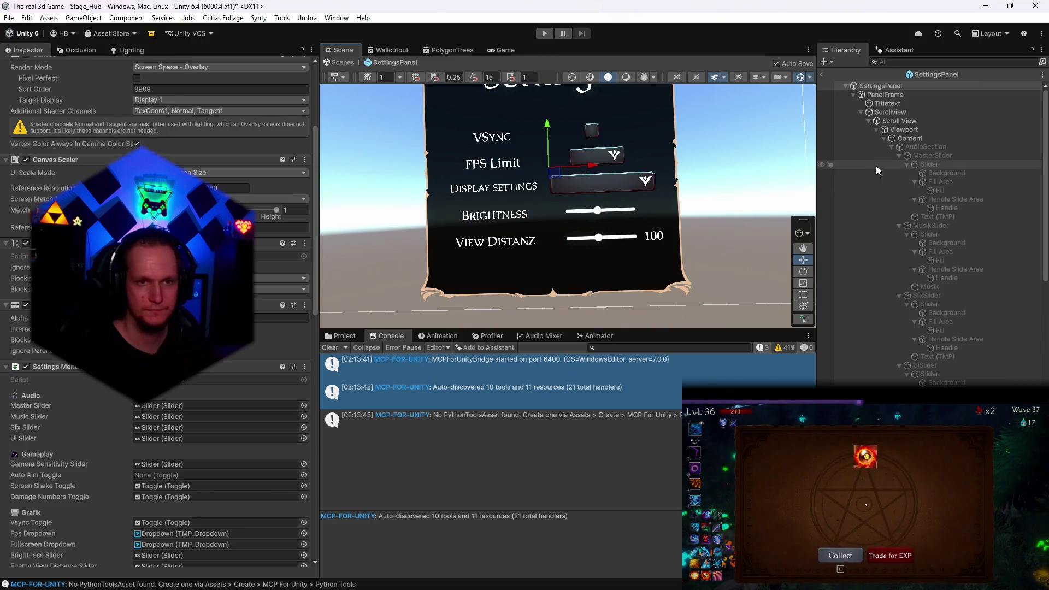
Deactivate the SettingsPanel and exit prefab editing back to Stage_Hub
scroll(159, 218, "up", 5)
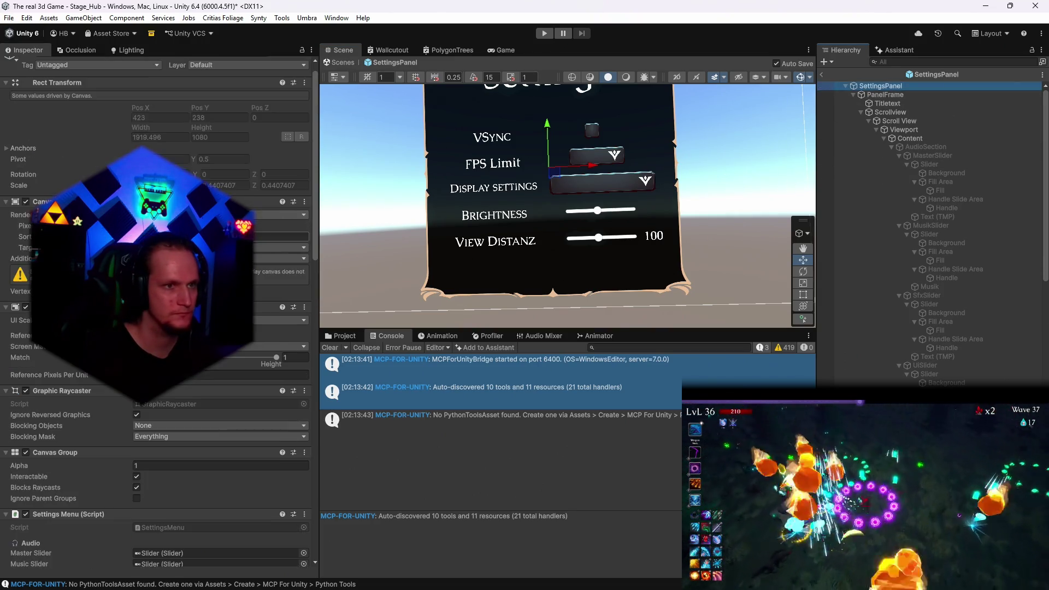
left_click(28, 66)
left_click(822, 75)
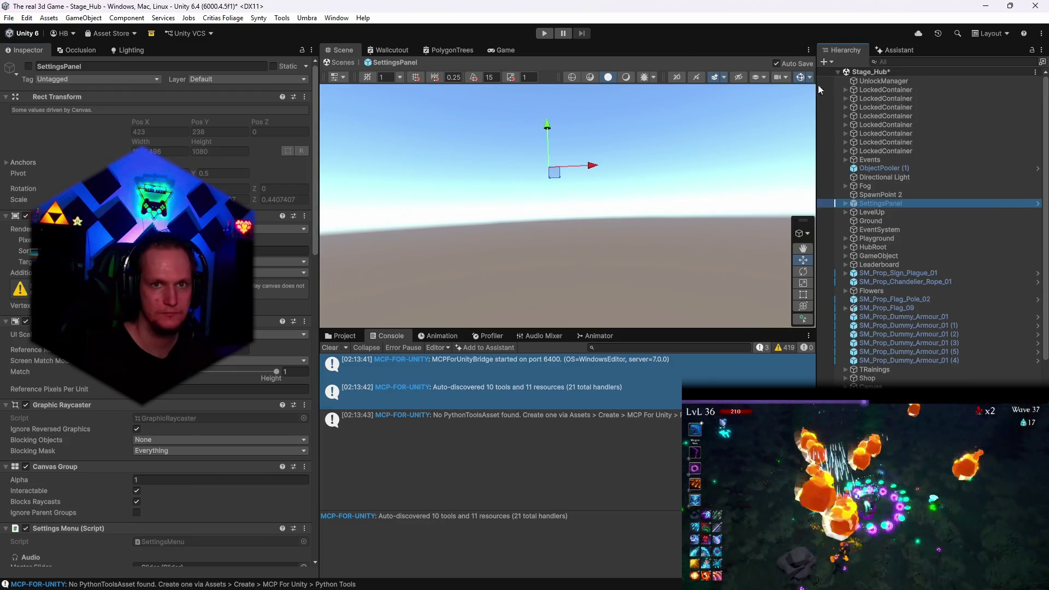
Play the game, check the Master, Music and SFX sliders in Settings, reopen Settings, then stop
left_click(544, 33)
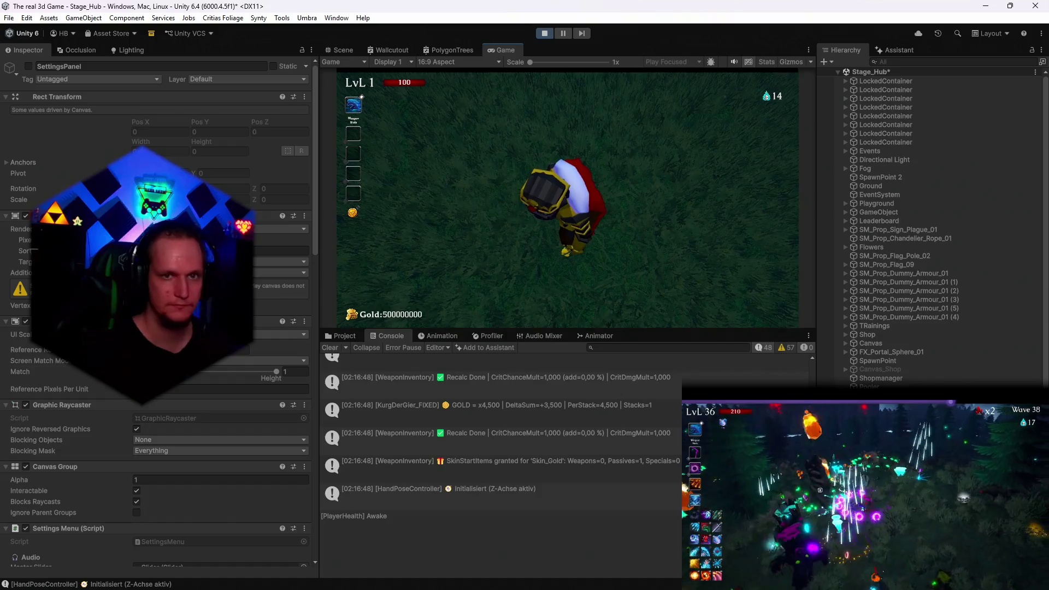
key("Escape")
left_click(570, 209)
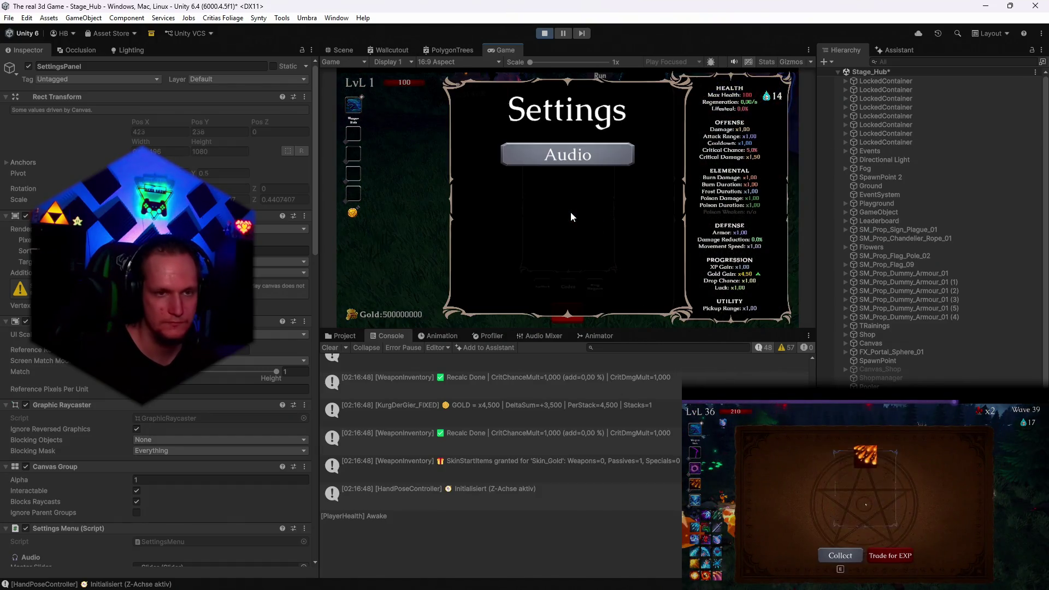
left_click(571, 158)
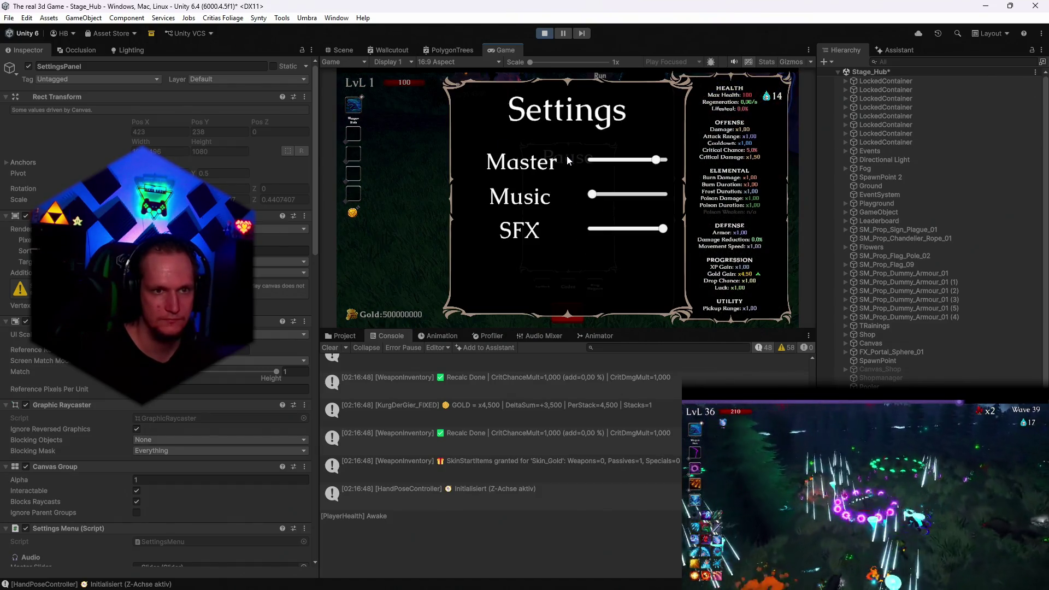
key("Escape")
left_click(575, 188)
key("Escape")
left_click(568, 208)
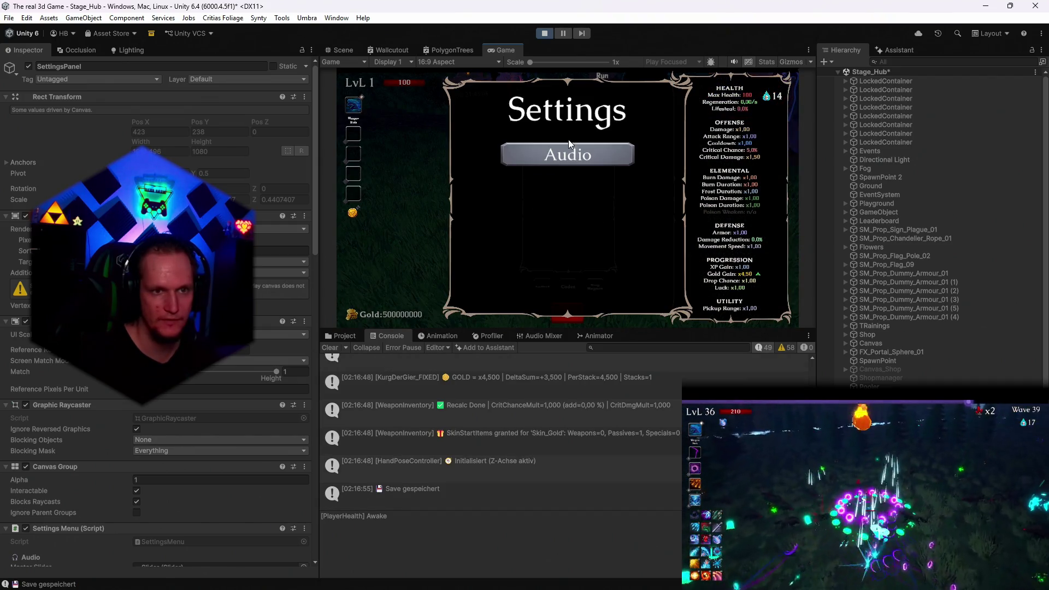
left_click(548, 36)
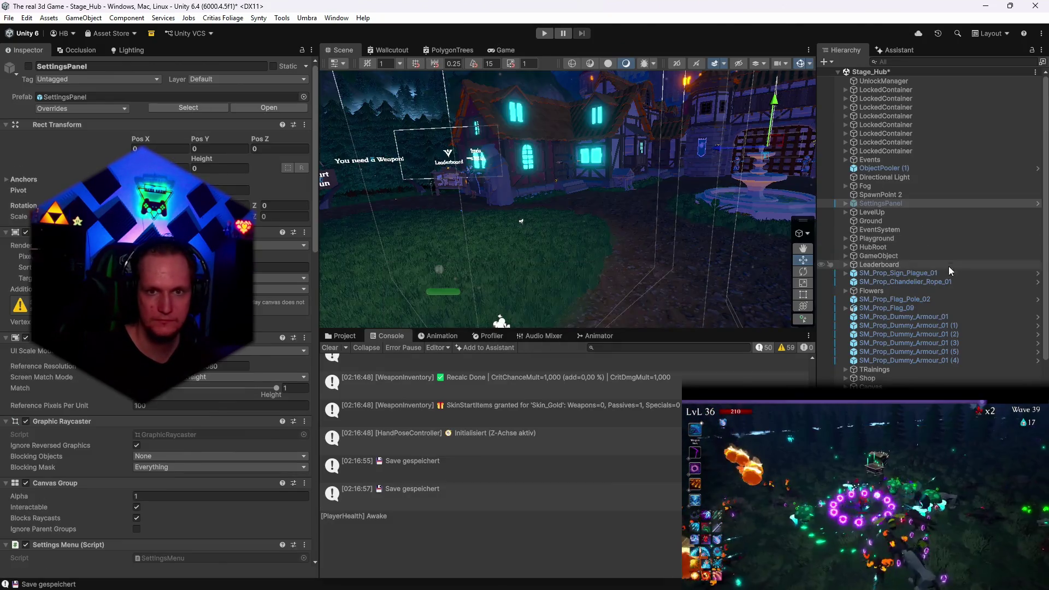
Expand SettingsPanel > Kategorie, select its Gameplay, Graphics and general entries, then run the game
left_click(846, 204)
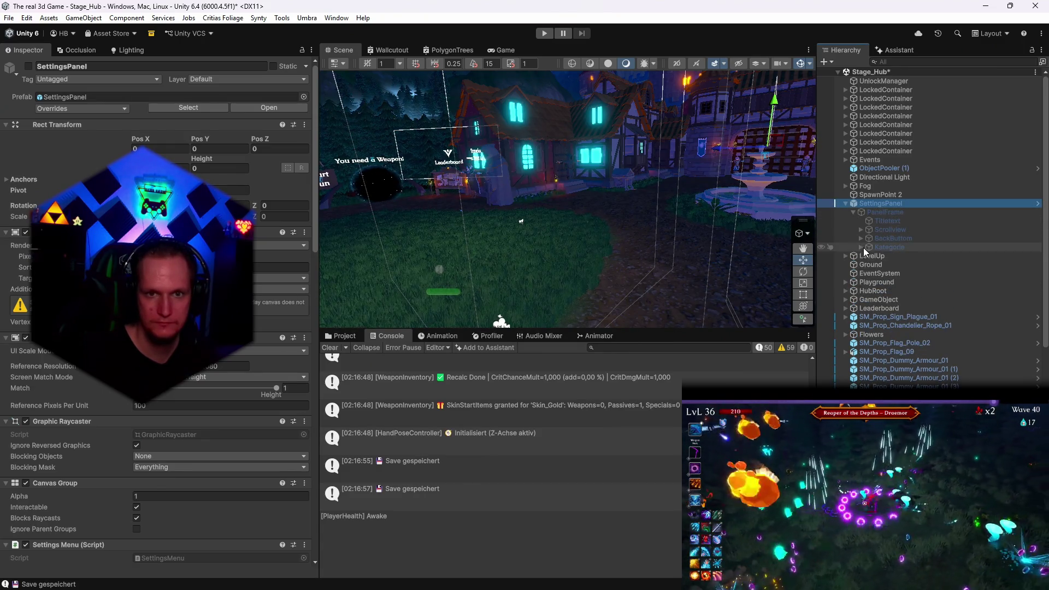
left_click(861, 247)
left_click(890, 258)
left_click(891, 264)
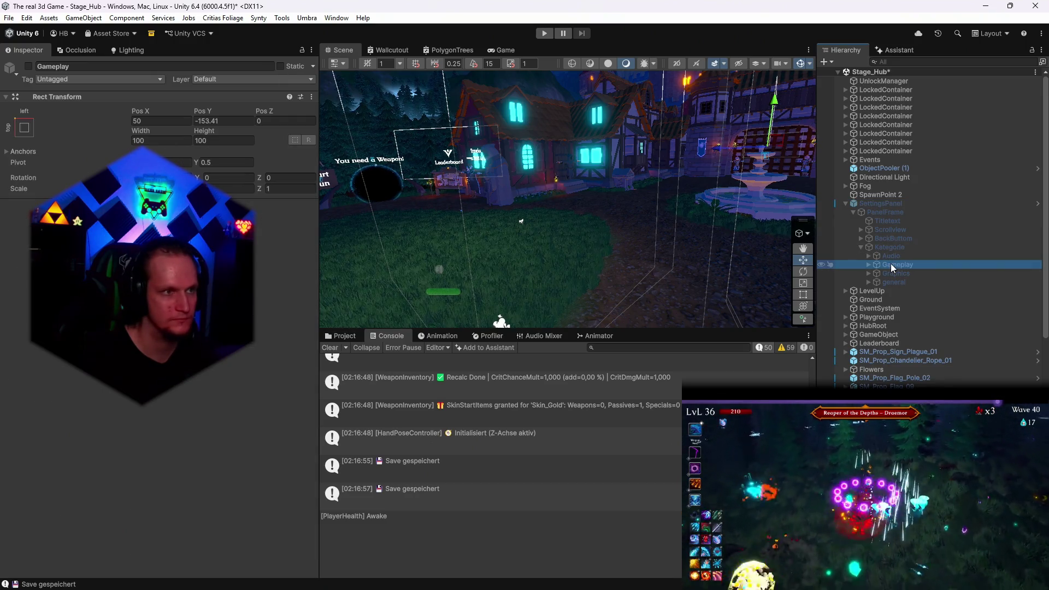
left_click(892, 280, "shift")
left_click(28, 66)
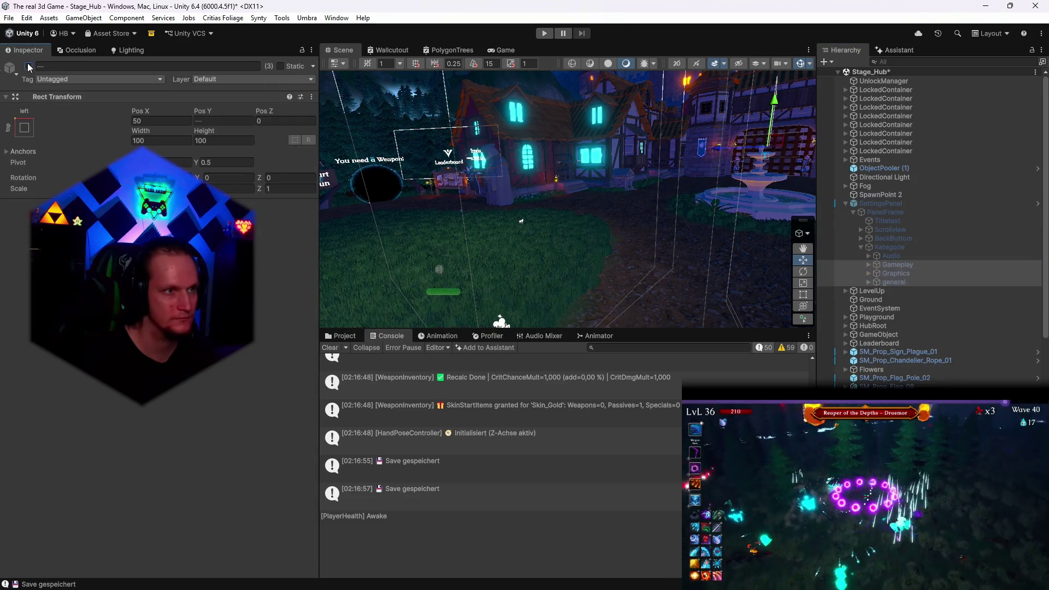
left_click(890, 248)
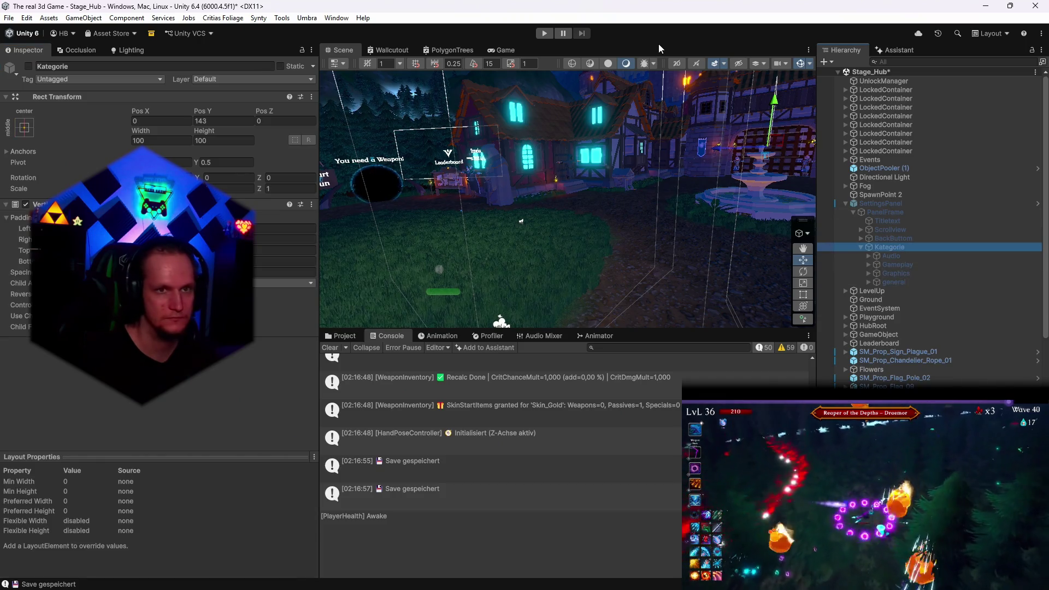
left_click(538, 35)
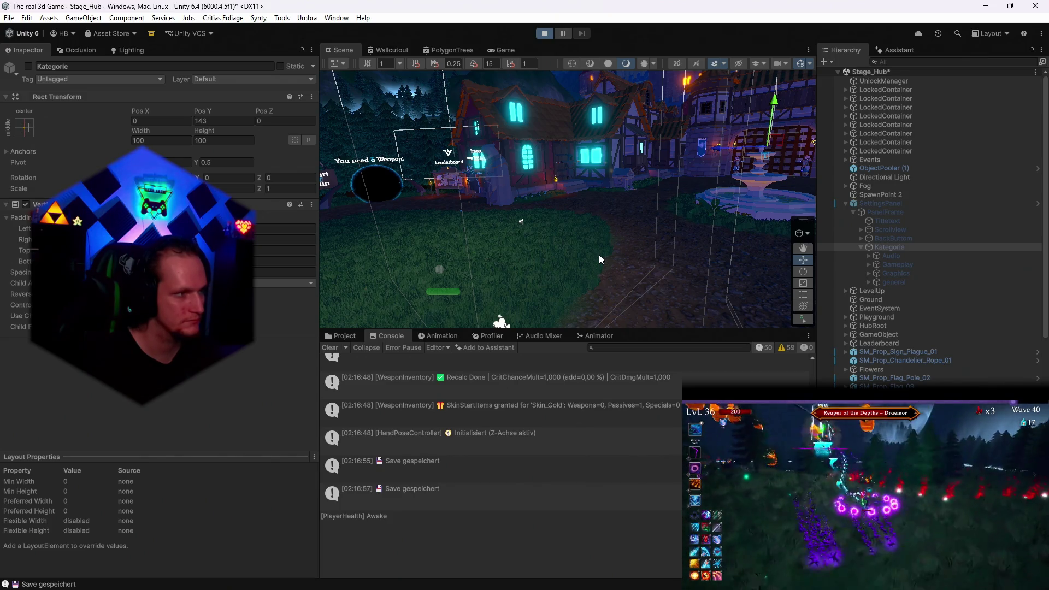
mouse_move(601, 587)
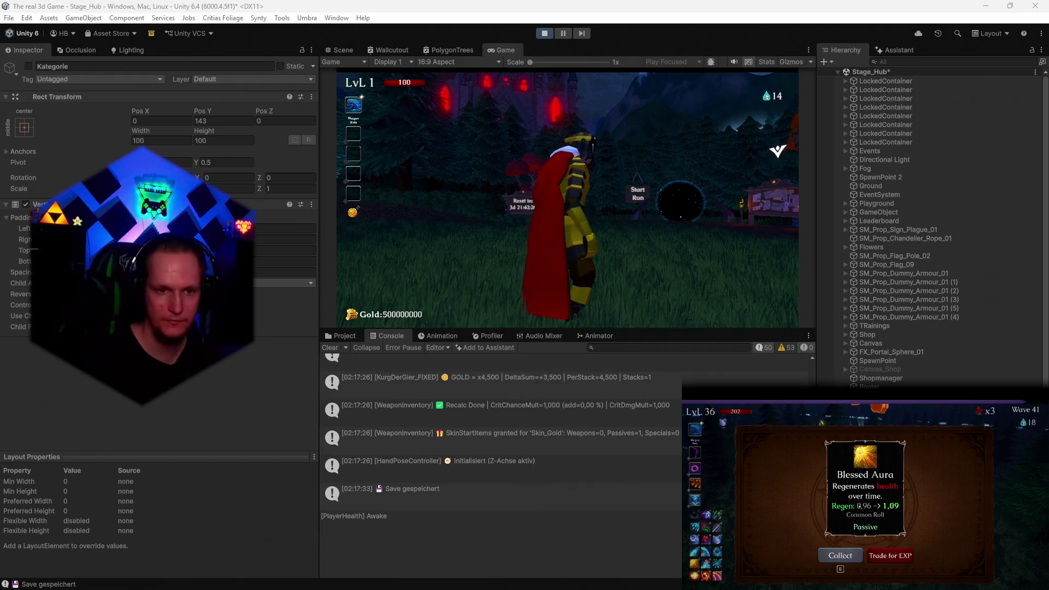
In the paused game's Graphics settings, enable VSync and set FPS Limit to Unlimited
key("Escape")
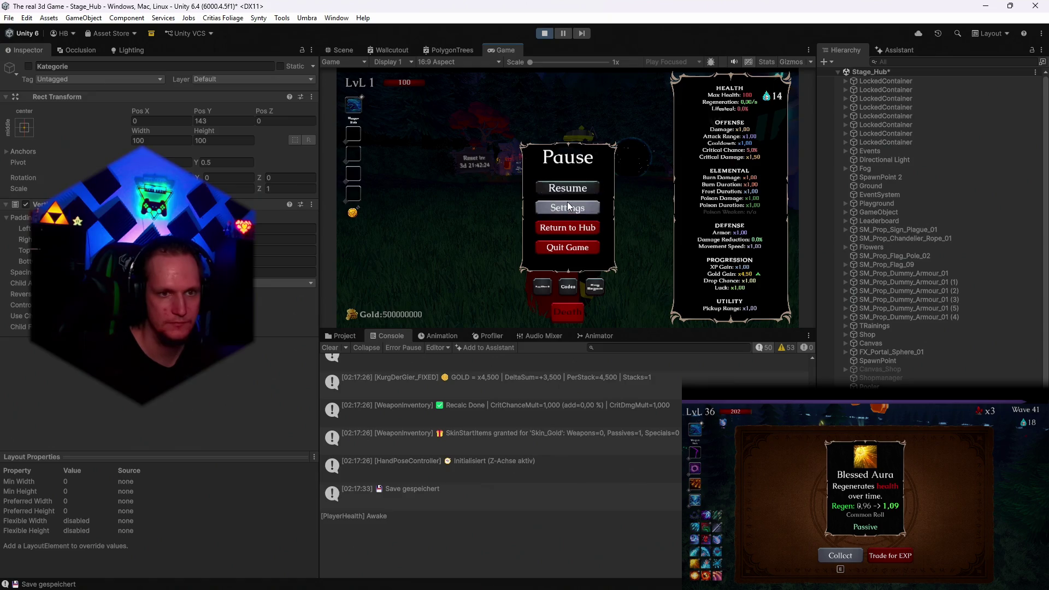
left_click(568, 206)
left_click(566, 218)
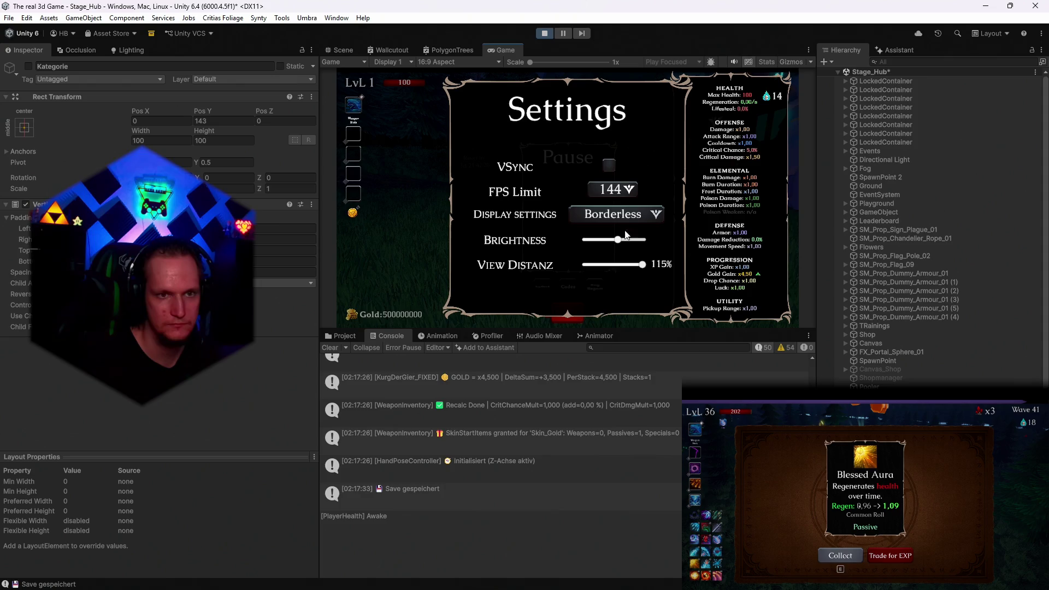
left_click(609, 167)
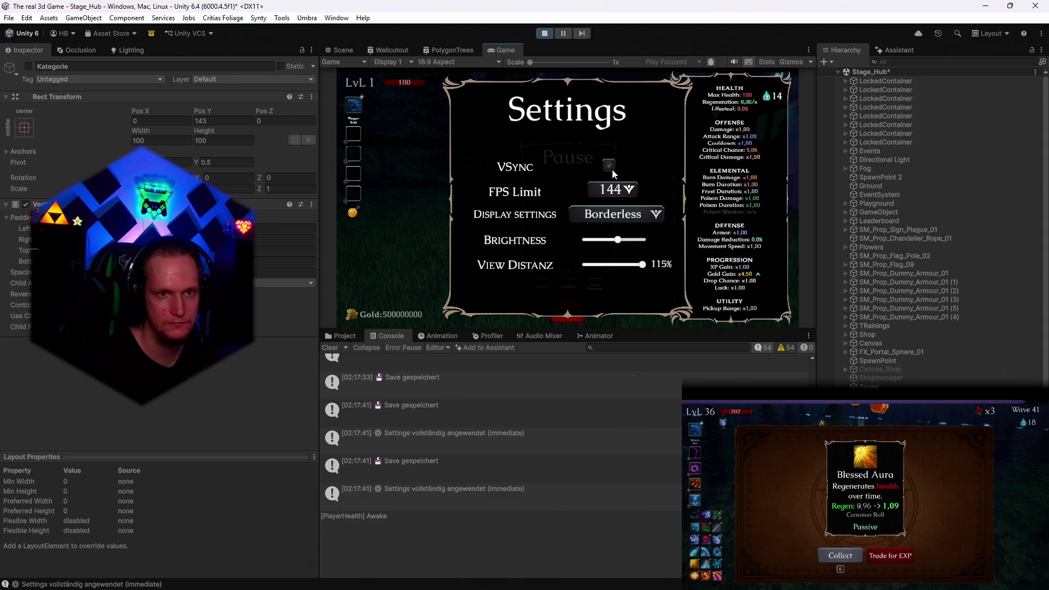
left_click(616, 189)
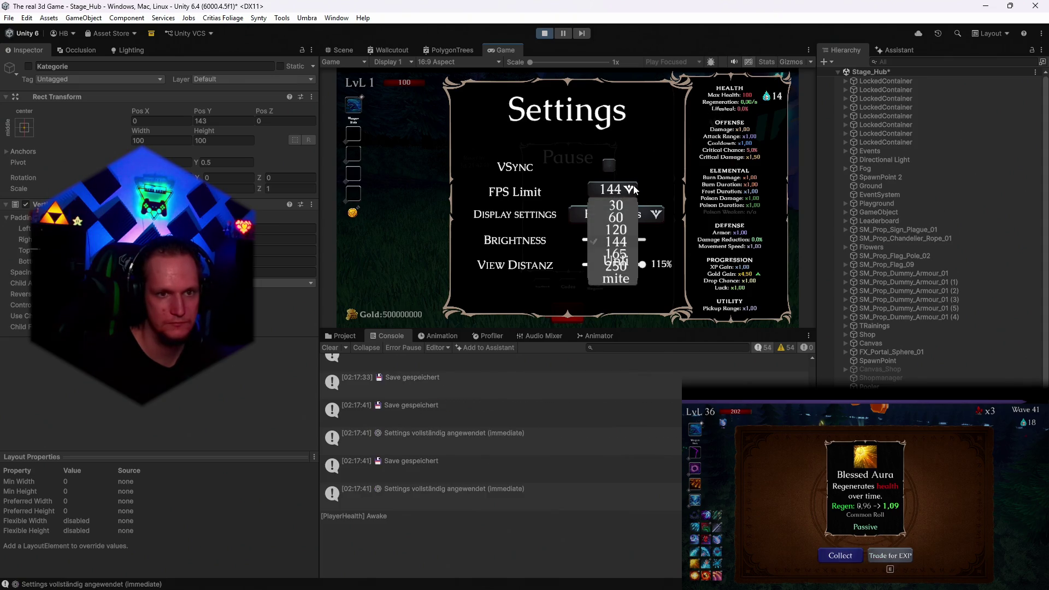
left_click(620, 279)
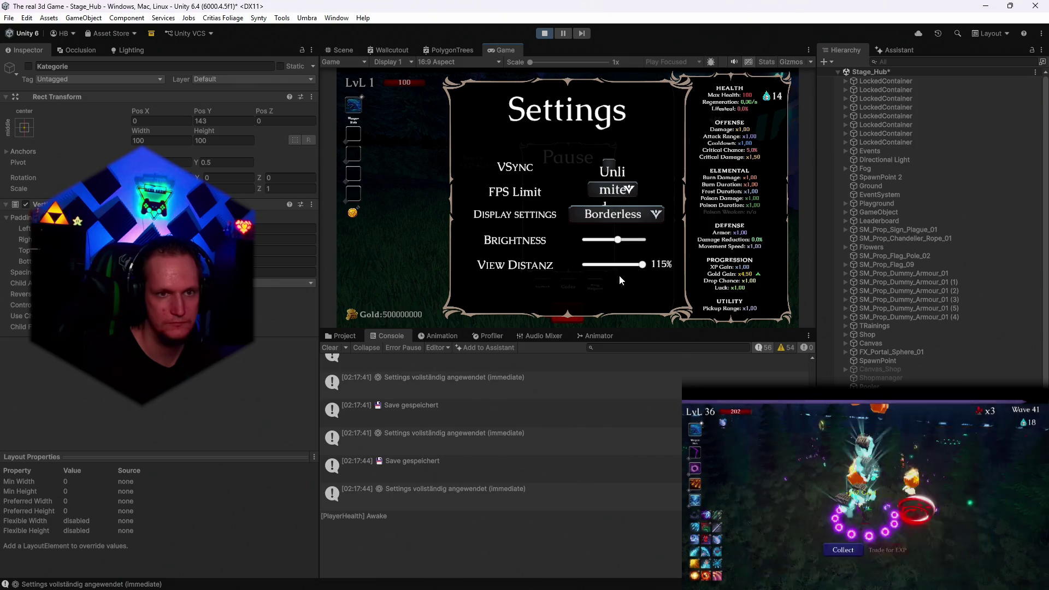
left_click(630, 190)
left_click(651, 152)
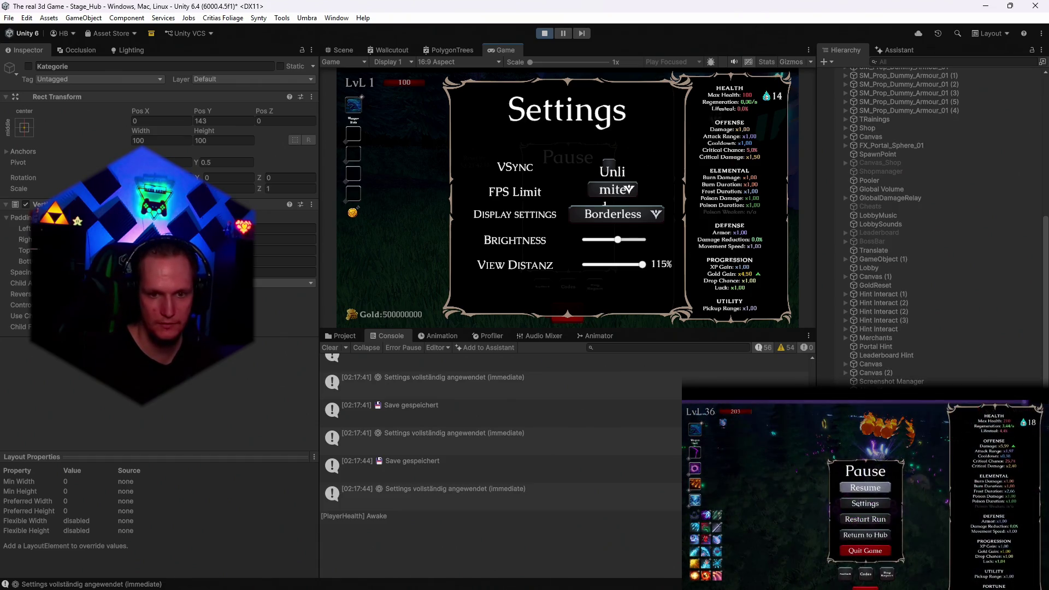
left_click(902, 62)
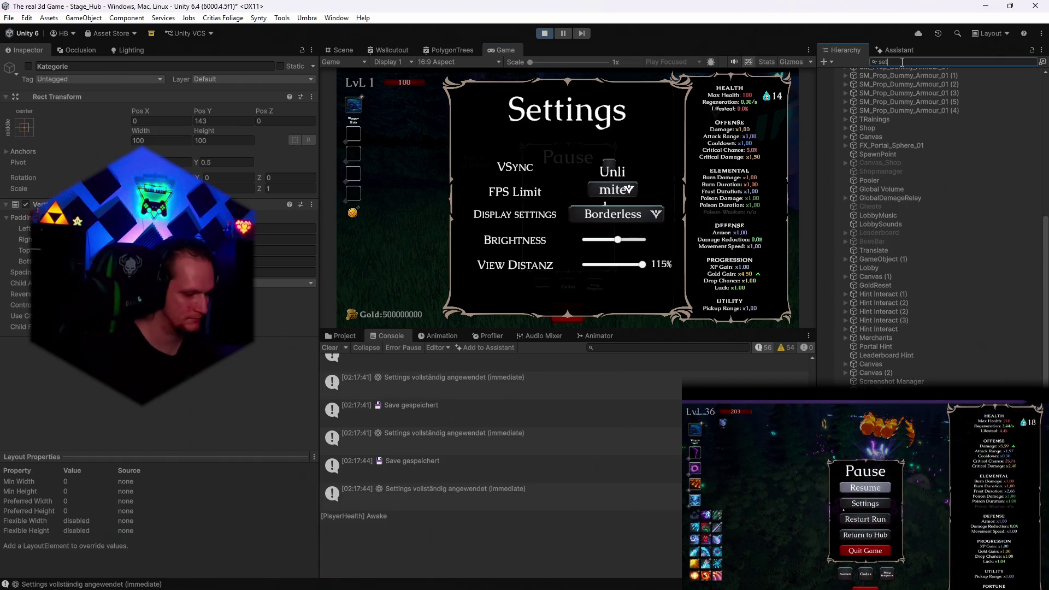
Find SettingsPanel and drill down through GraphicSection to the FPS dropdown's Label
type("settings")
left_click(880, 90)
double_click(890, 61)
key("BackSpace")
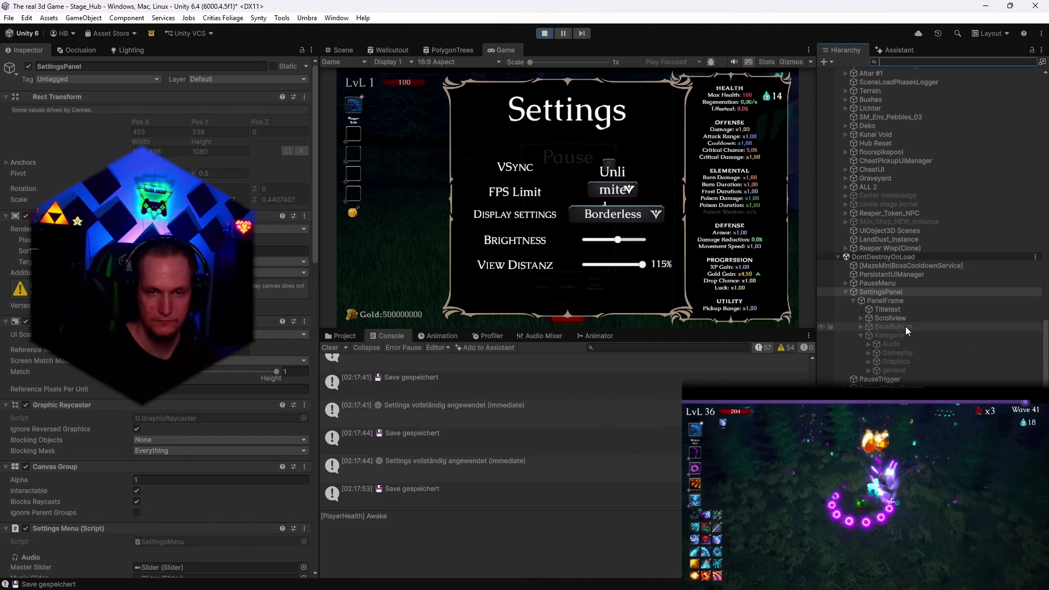
left_click(862, 318)
left_click(869, 327)
left_click(876, 336)
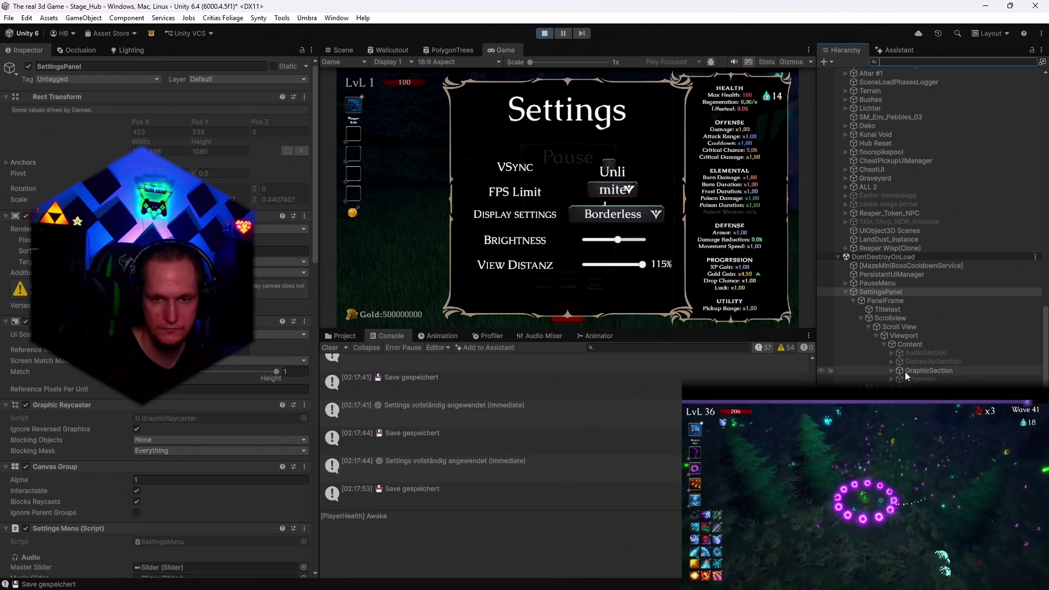
left_click(892, 371)
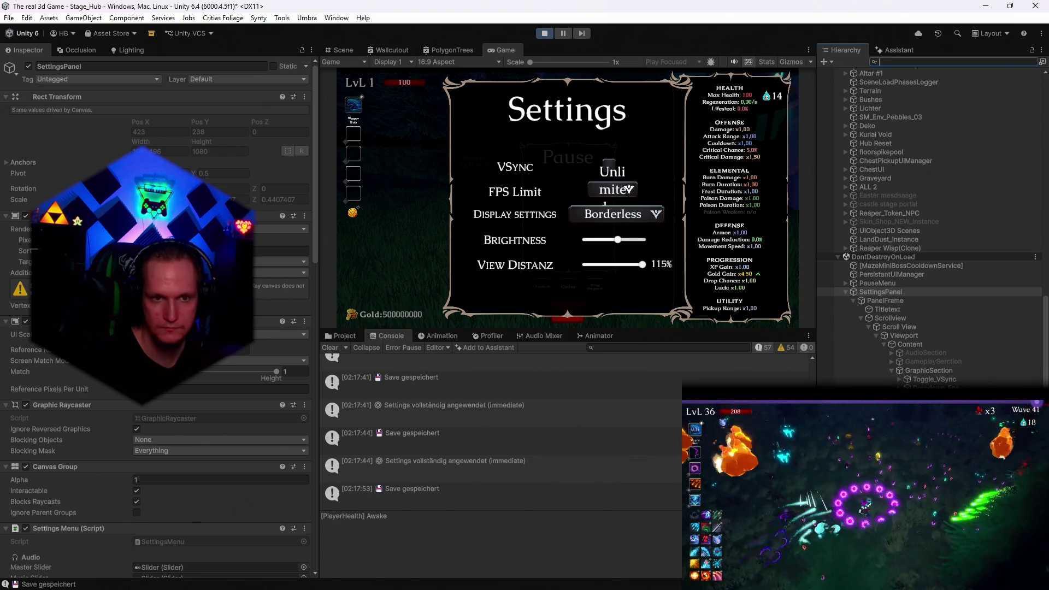
left_click(928, 387)
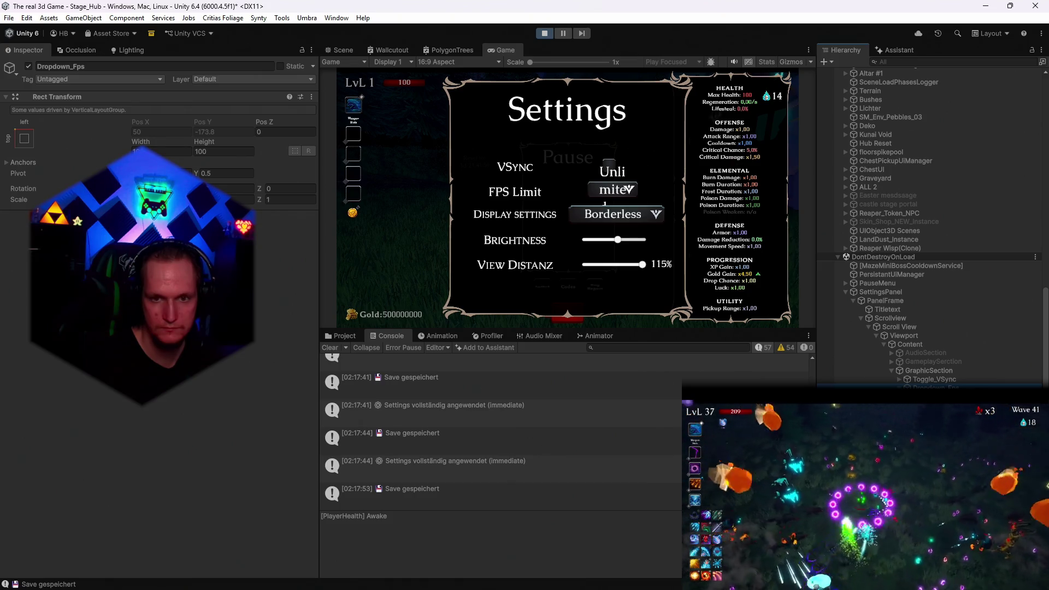
left_click(924, 396)
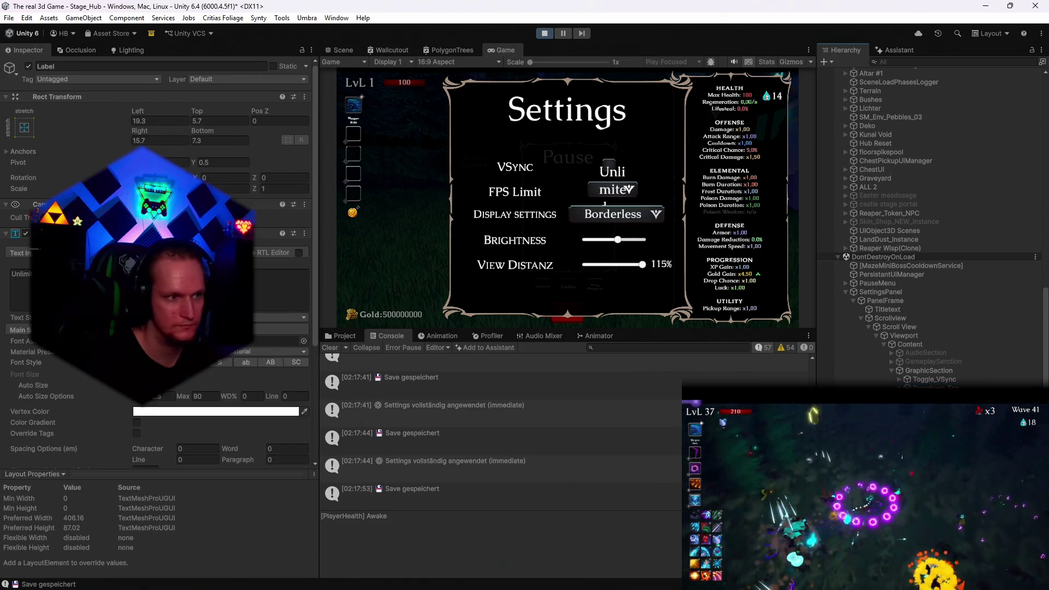
Set the Label's Auto Size Max to 30, reverting the Min and Right offset edits
left_click(206, 397)
type("3")
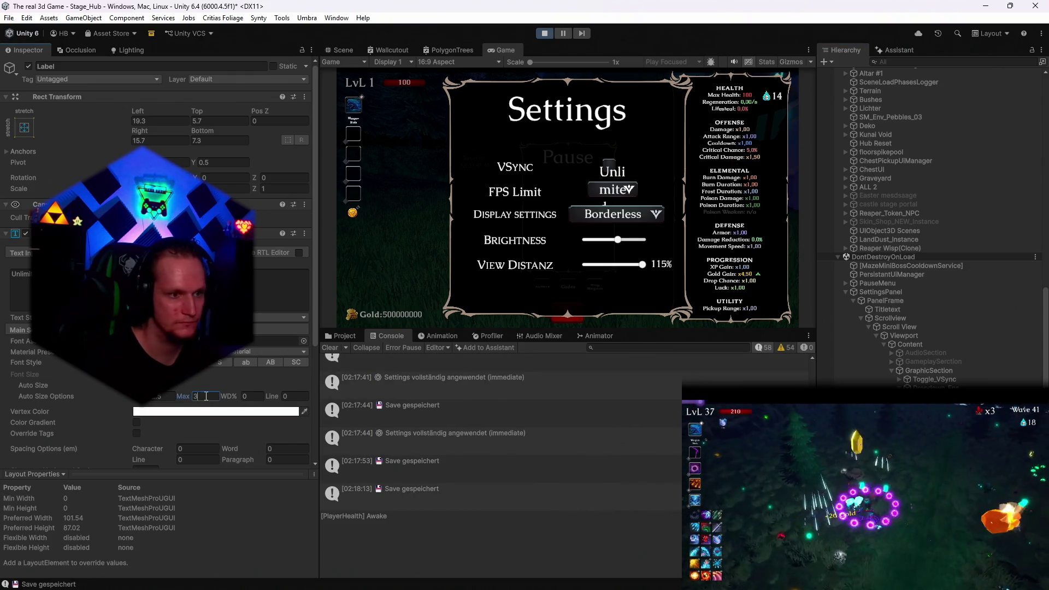
type("0")
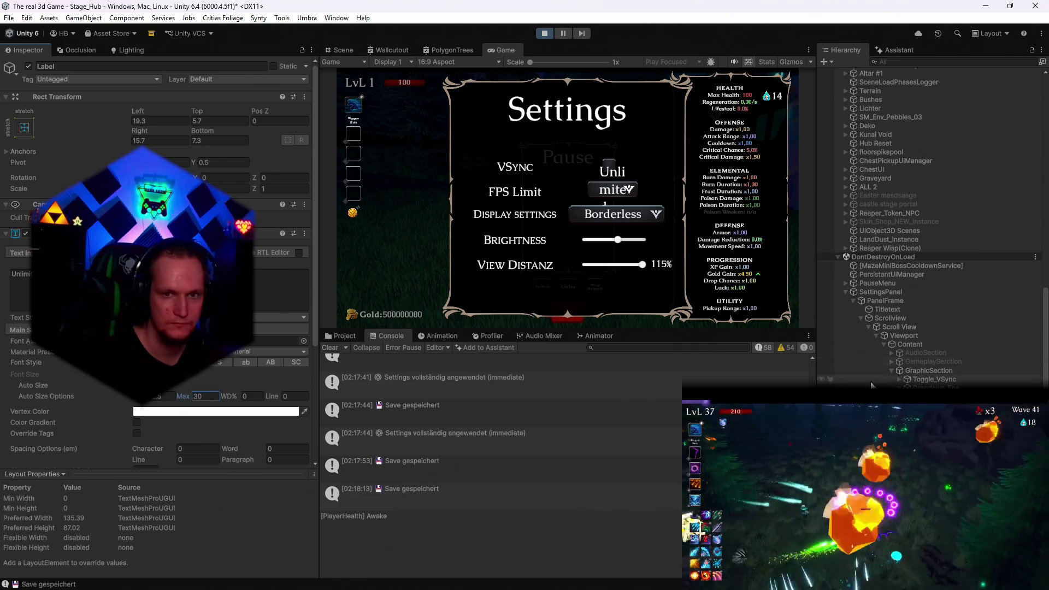
left_click(200, 401)
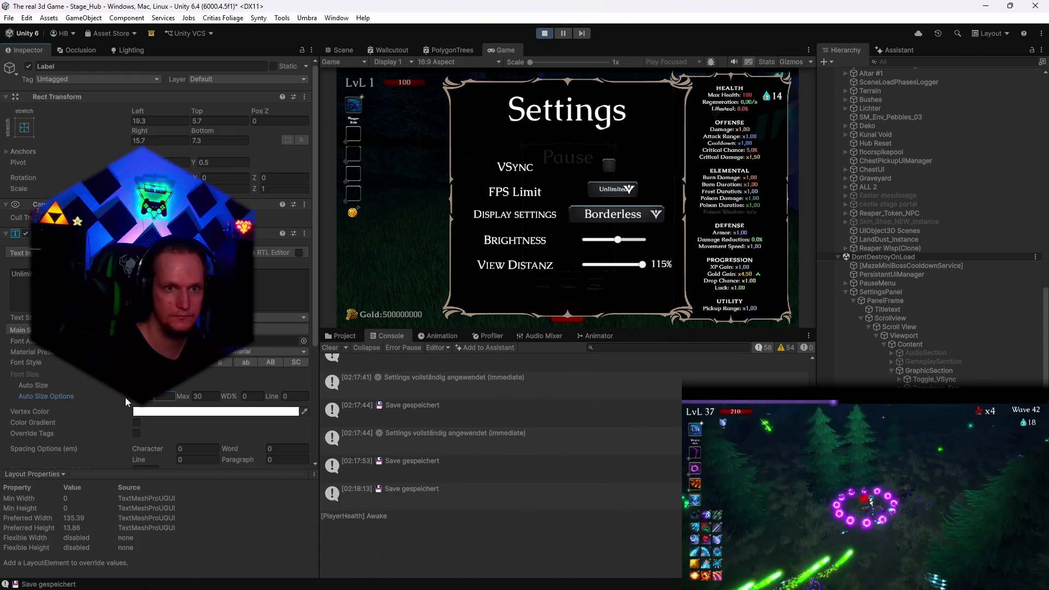
type("20")
key("BackSpace")
key("BackSpace")
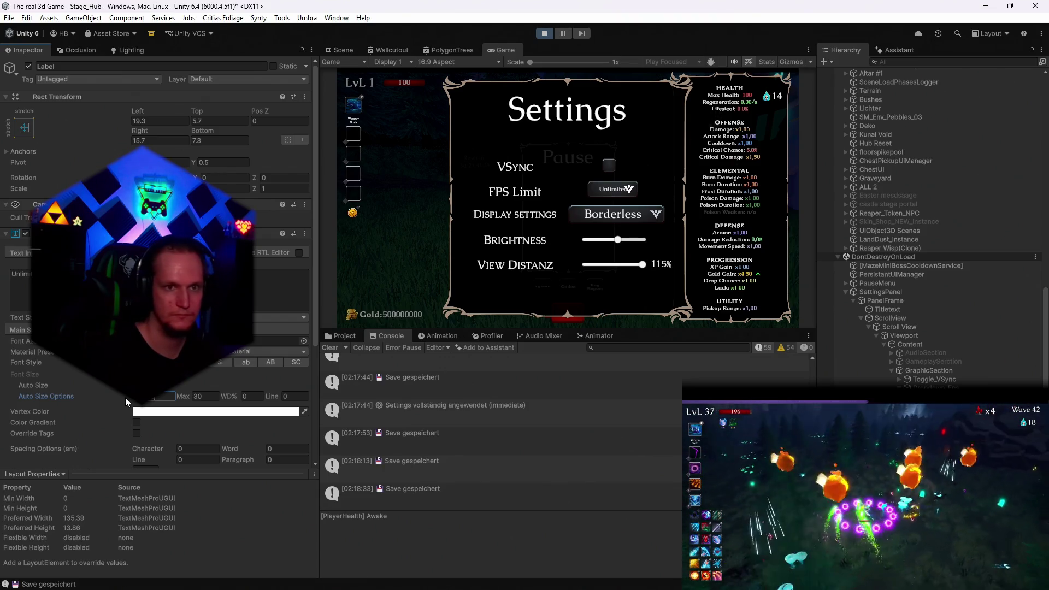
left_click(164, 137)
key("ctrl+z")
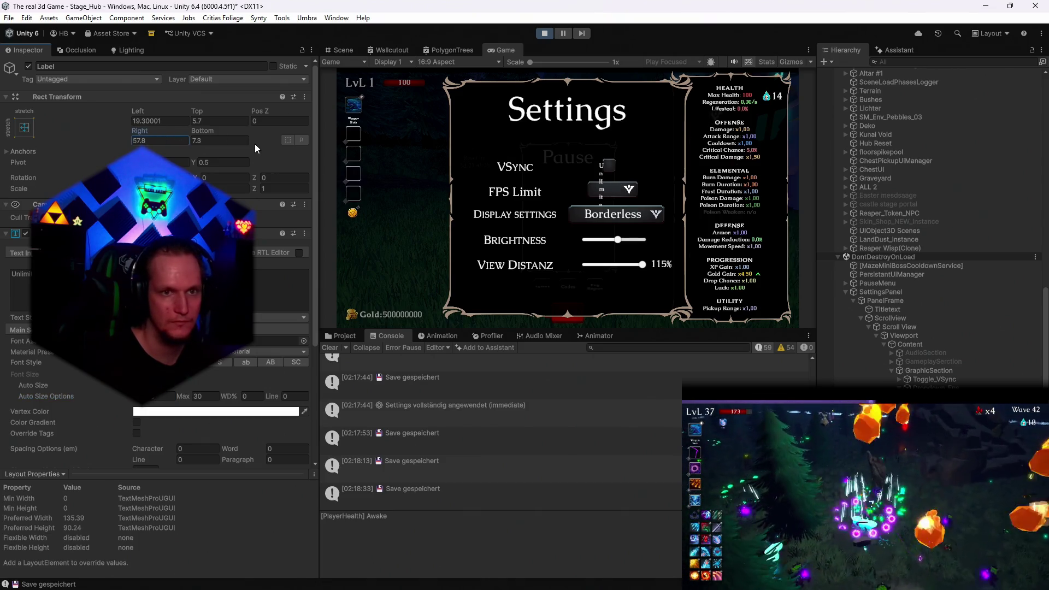
key("ctrl+z")
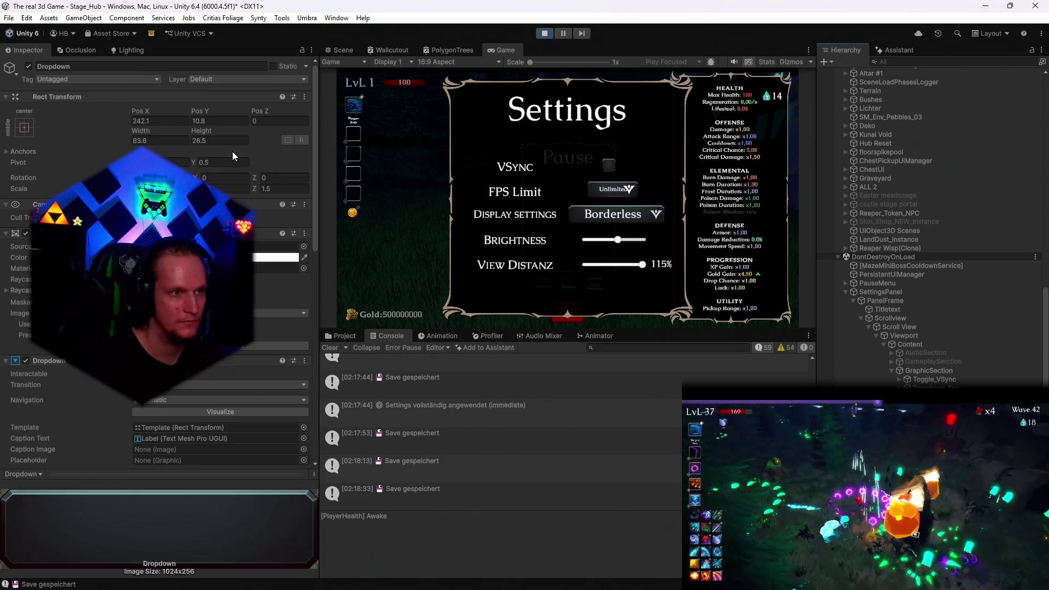
Widen the FPS Limit Dropdown from 83.6 to 100.4, undoing the Pos X nudge
left_click_drag(151, 113, 168, 114)
key("ctrl+z")
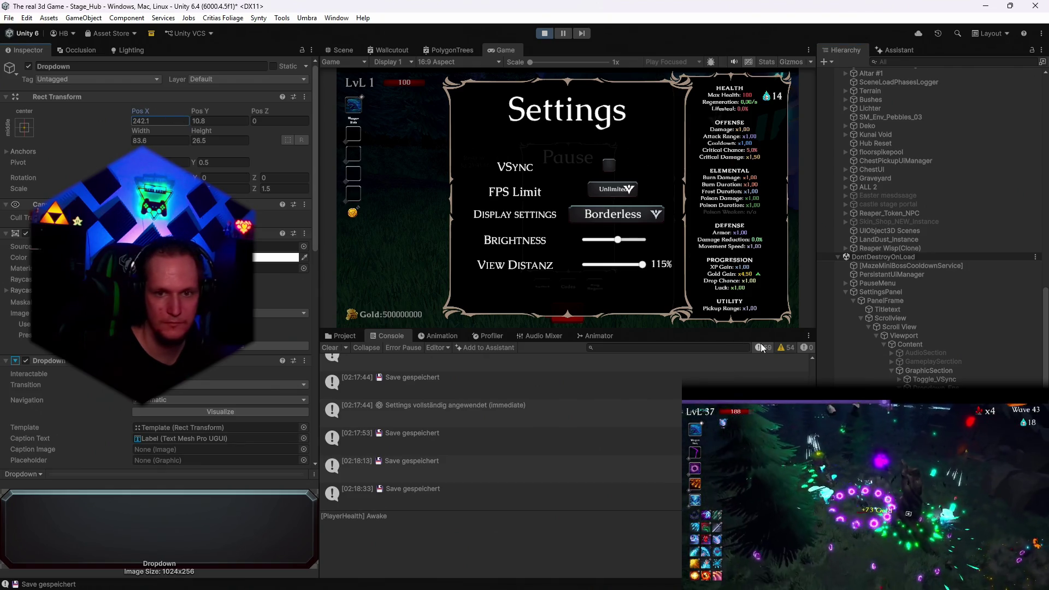
key("ctrl+z")
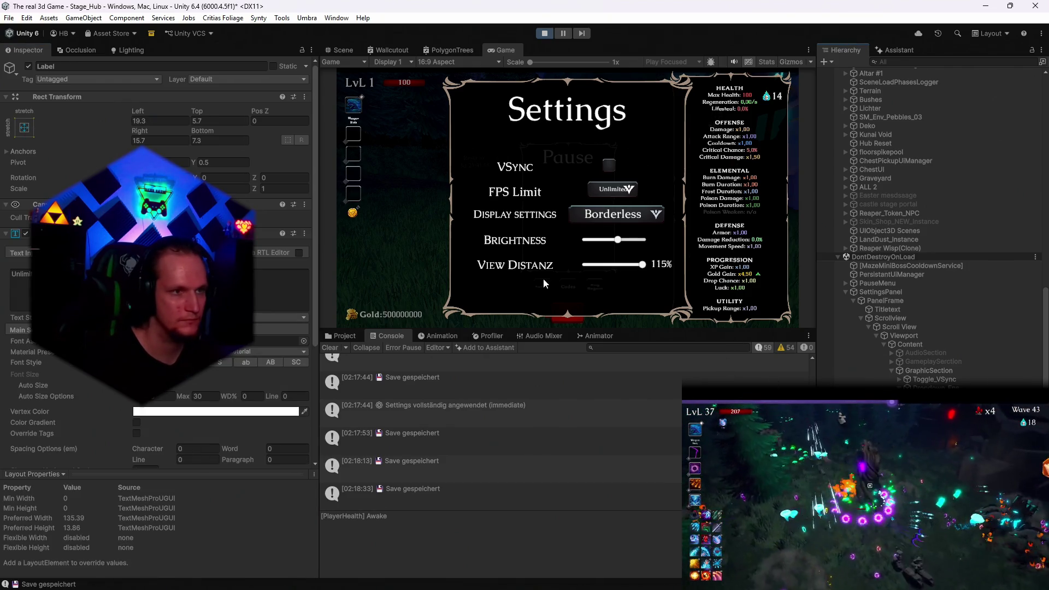
scroll(200, 375, "down", 5)
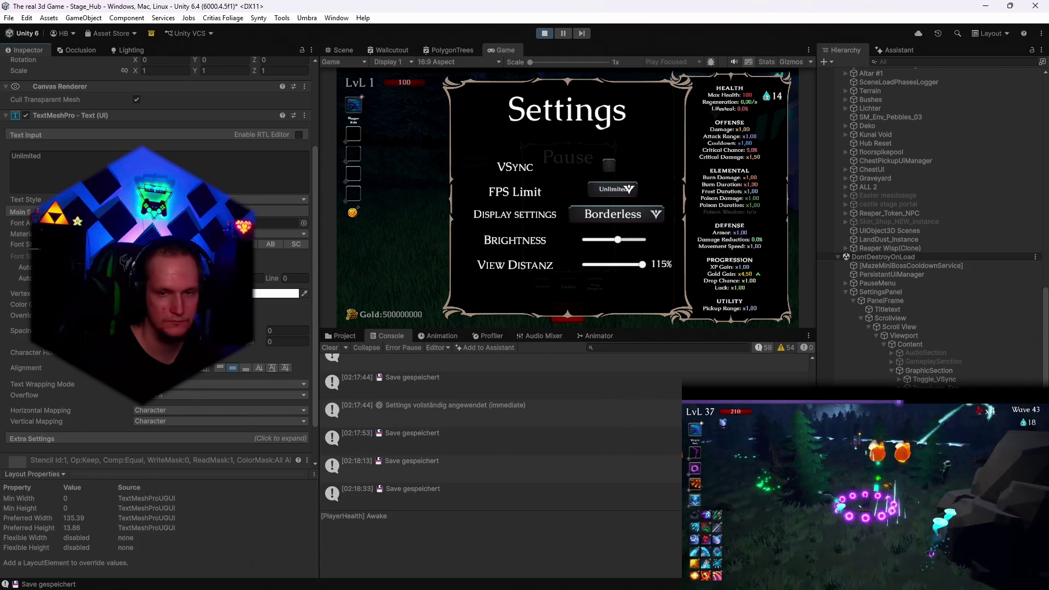
scroll(200, 273, "up", 5)
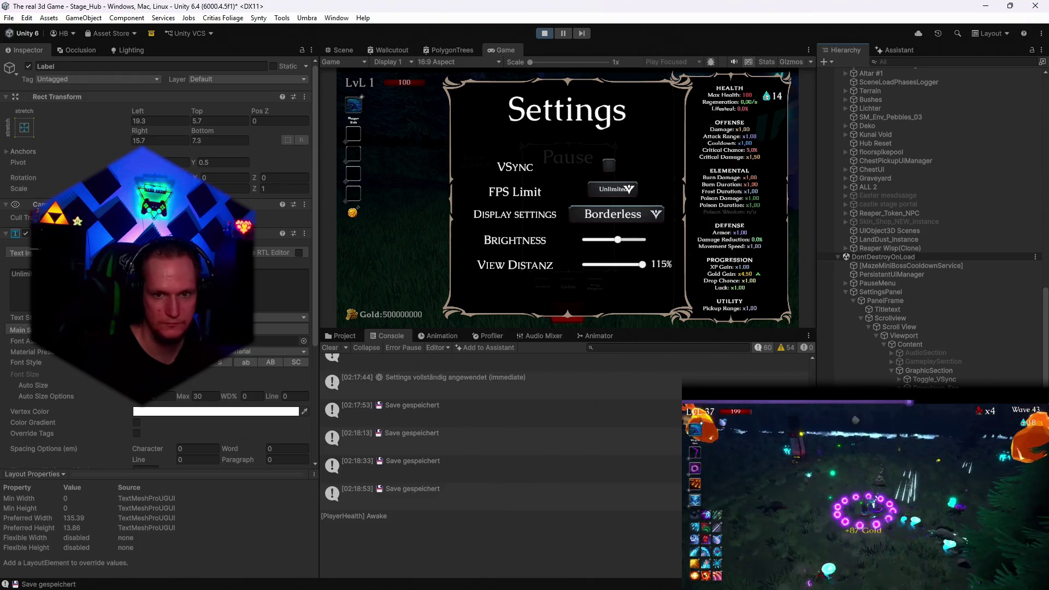
left_click(705, 317)
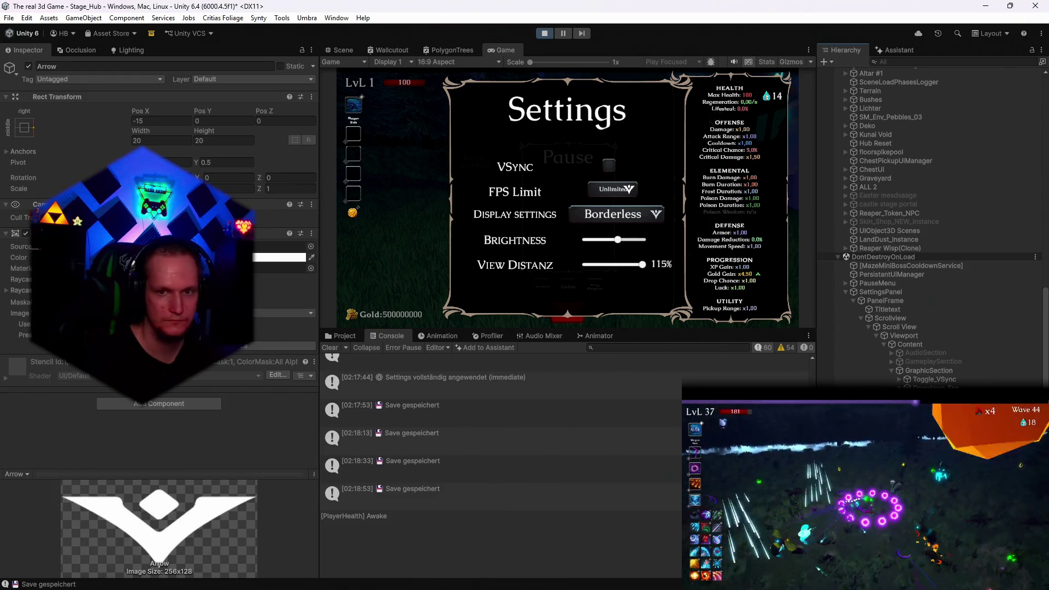
key("ctrl+z")
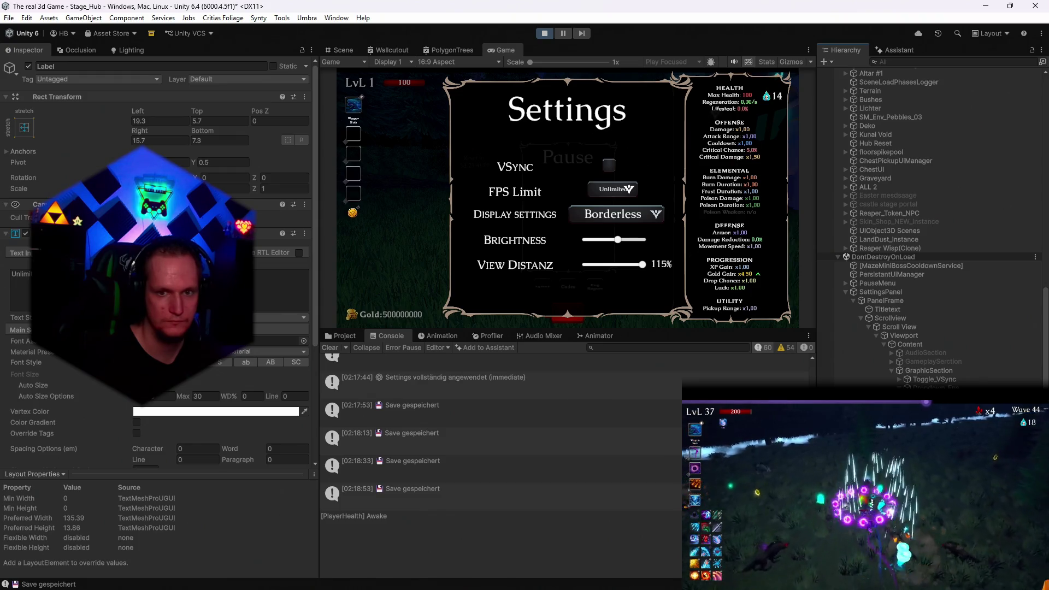
key("ctrl+z")
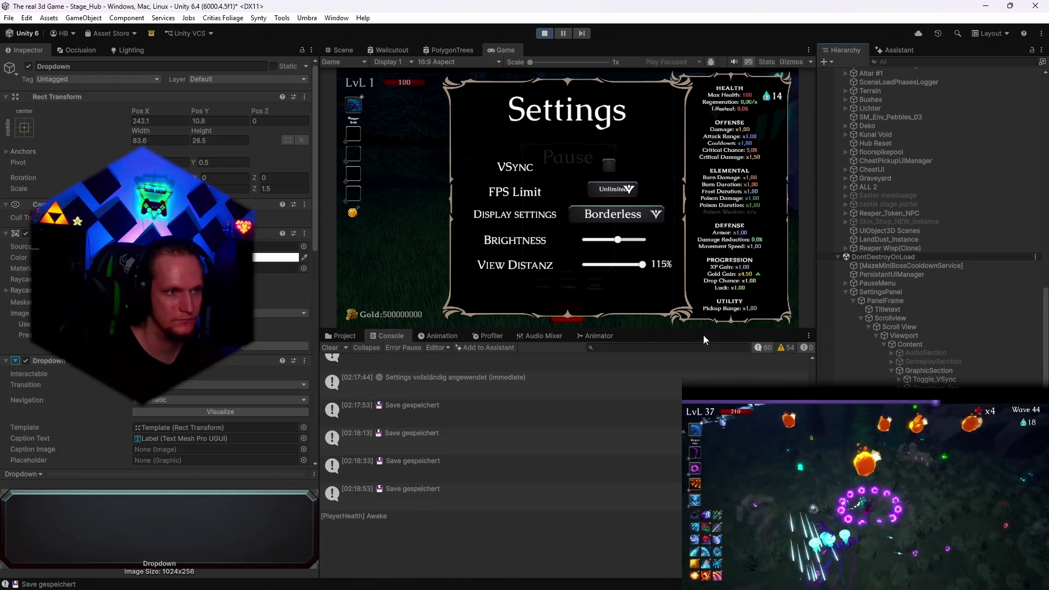
left_click_drag(144, 130, 164, 132)
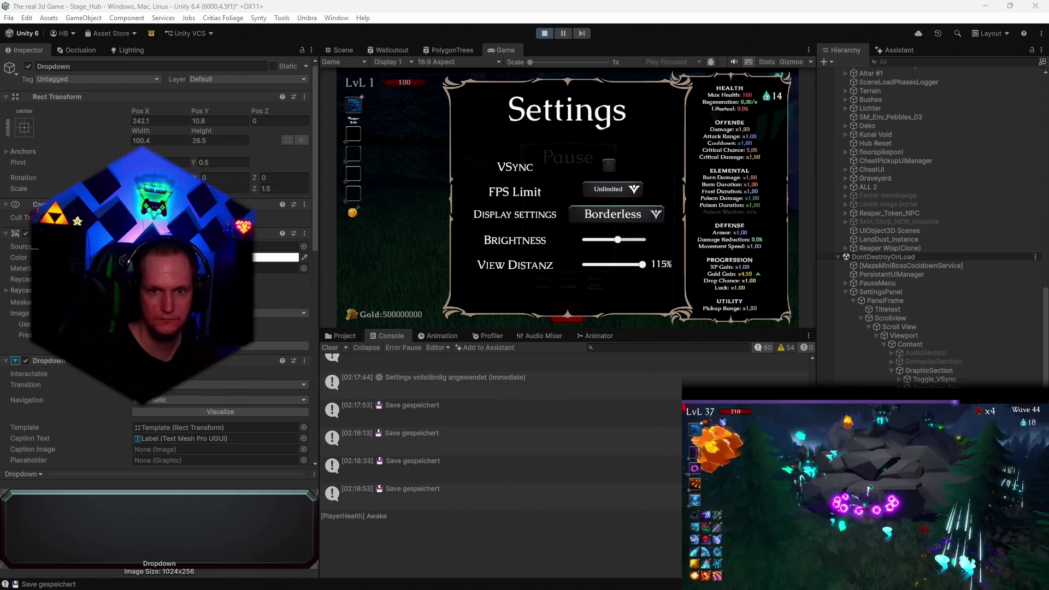
key("Down")
key("Down")
key("Up")
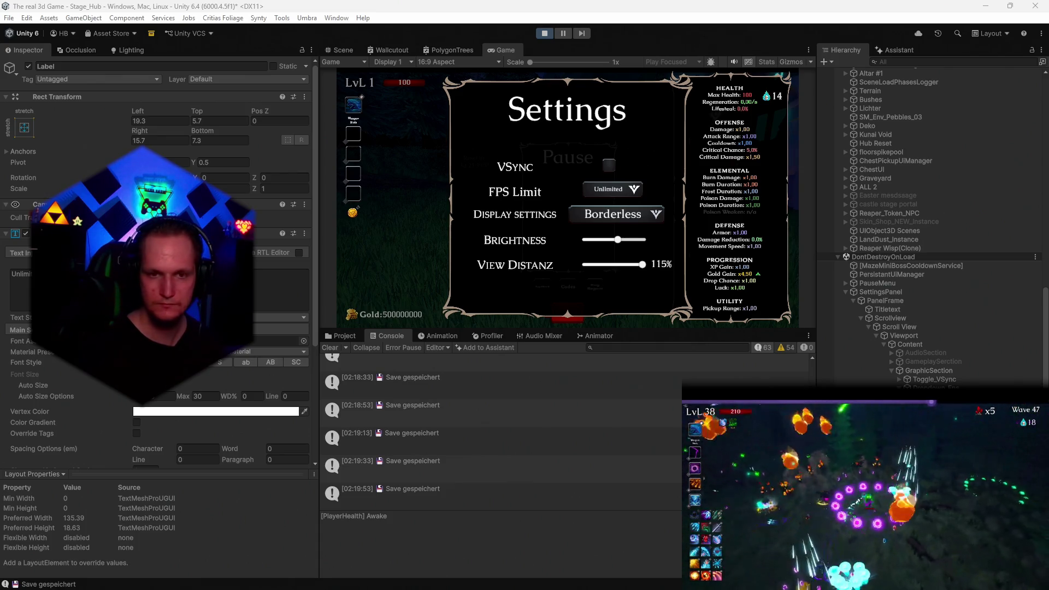
key("Down")
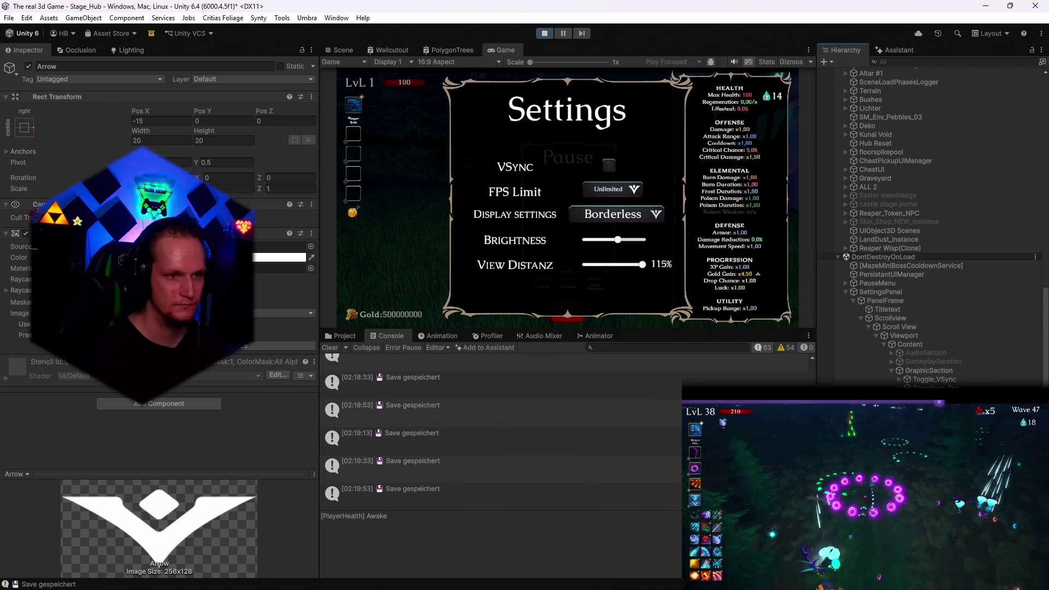
key("Up")
key("Up")
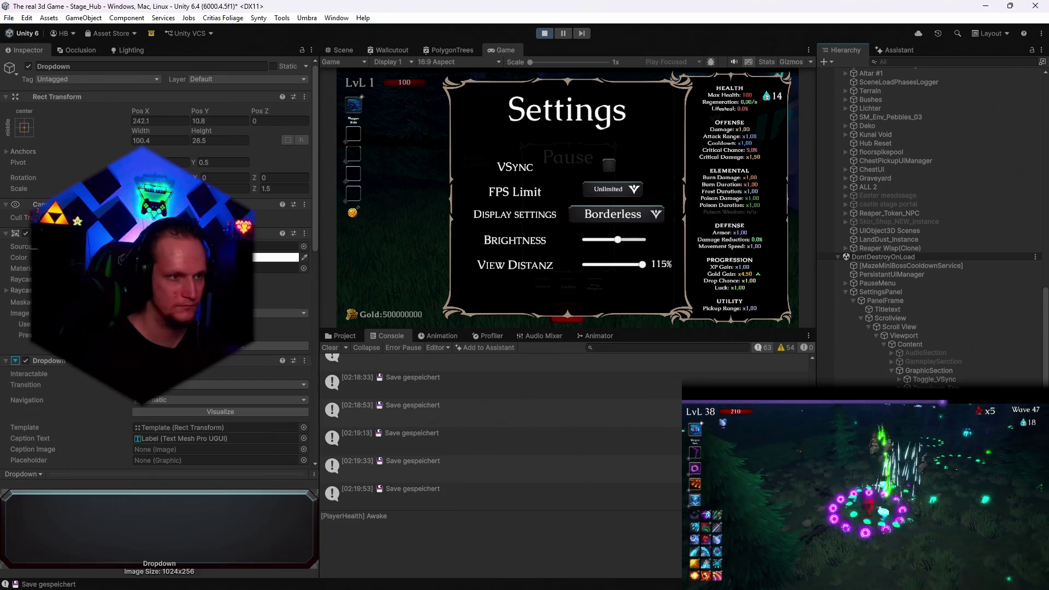
key("Down")
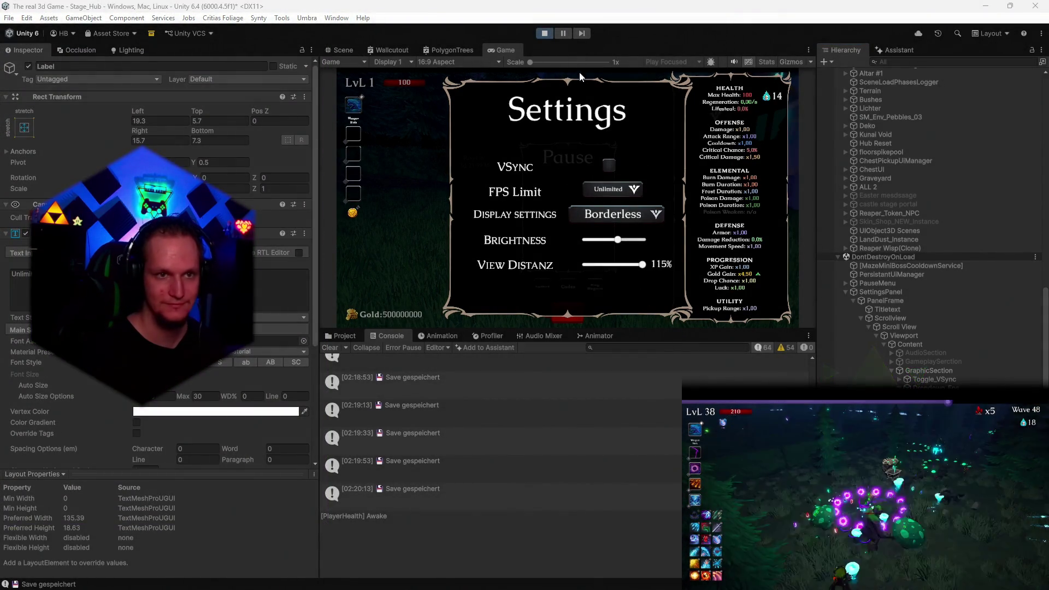
left_click(546, 34)
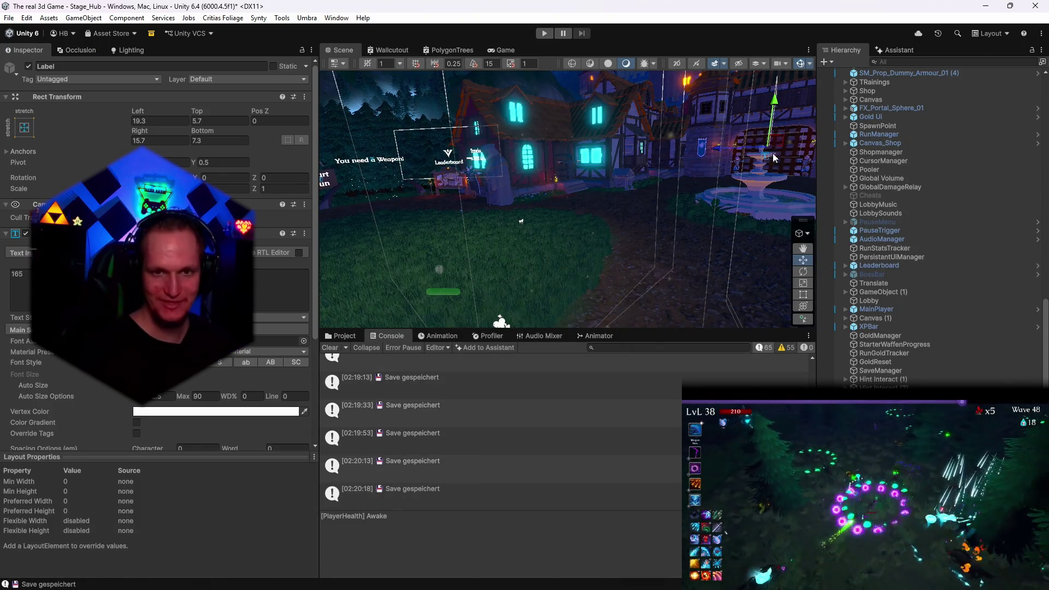
Locate the FPS dropdown's Label and set its Auto Size Max to 30
left_click(890, 61)
type("settings")
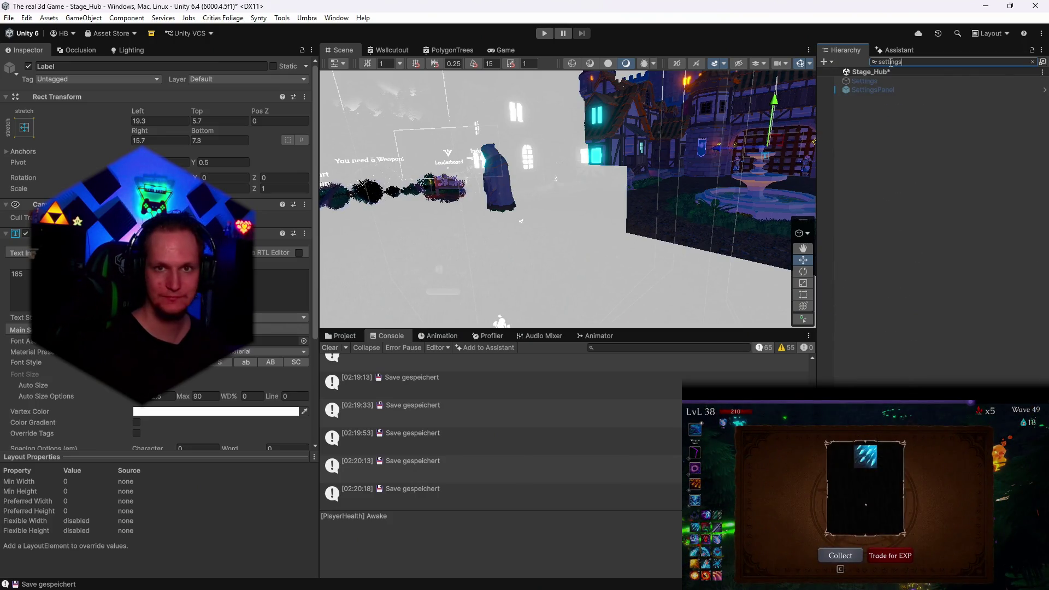
left_click(872, 89)
left_click(1032, 62)
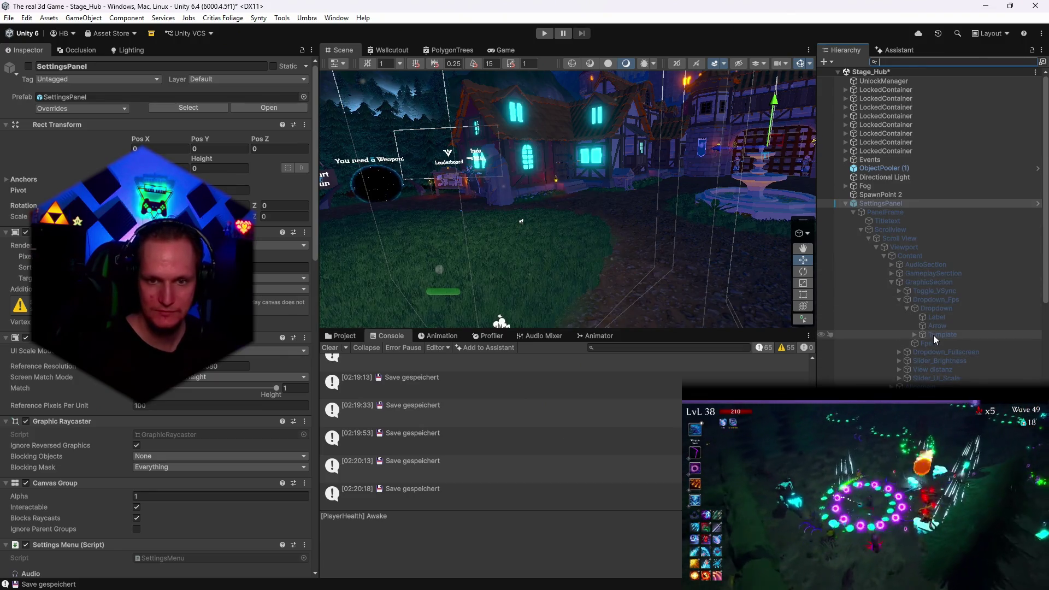
left_click(937, 317)
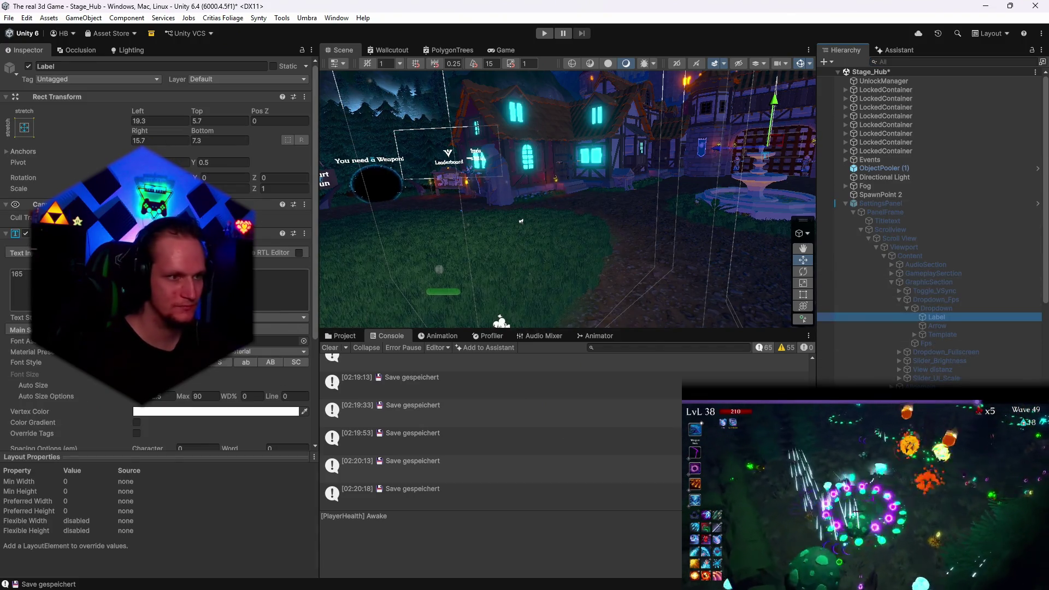
key("alt+Tab")
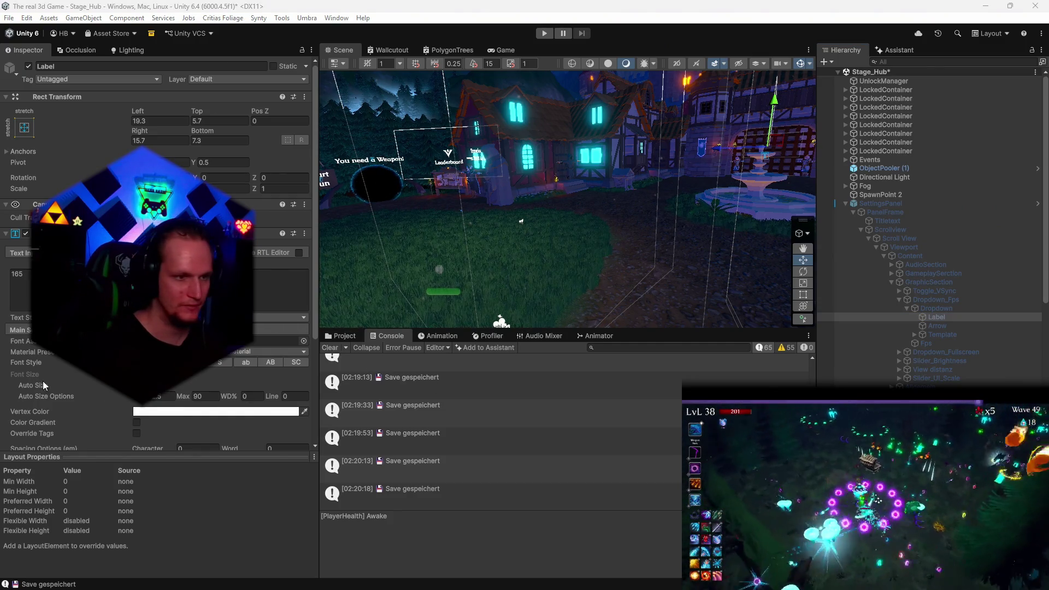
left_click(160, 399)
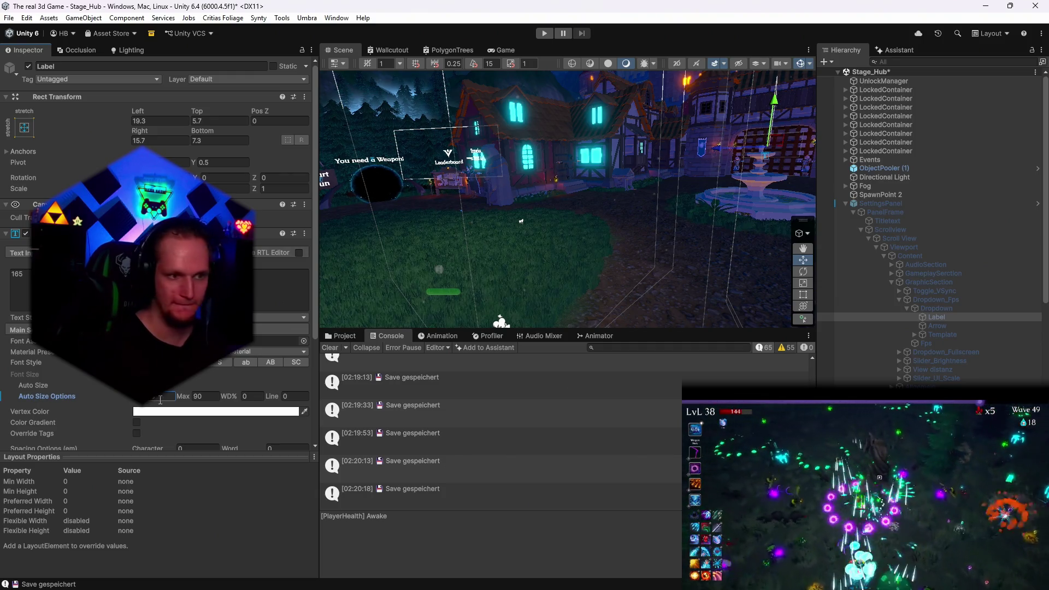
left_click(205, 397)
type("30")
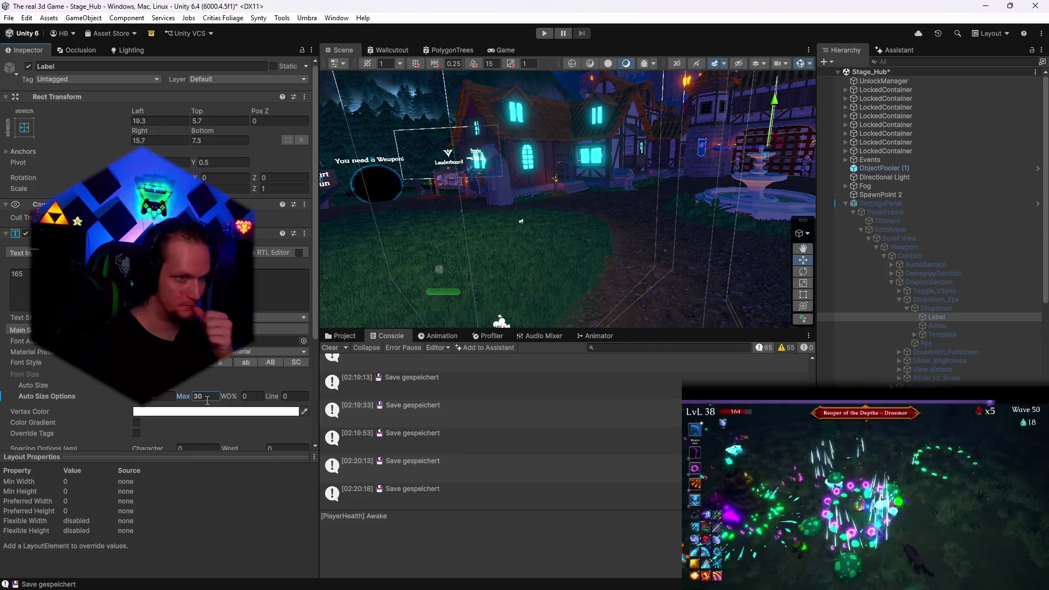
key("alt+Tab")
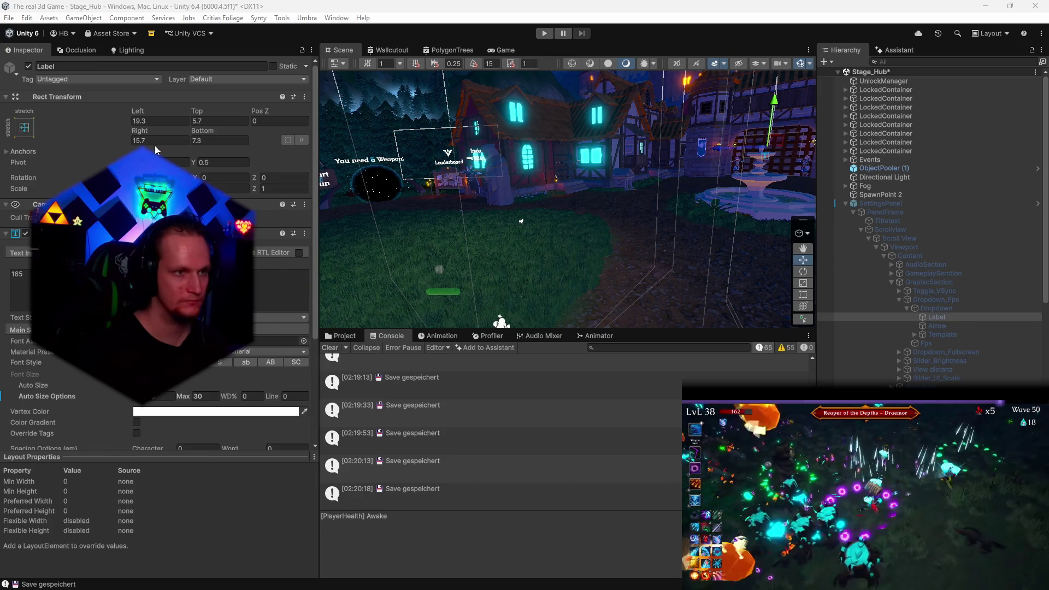
Set the FPS Limit Dropdown's width to 100.4
left_click(923, 308)
left_click(159, 140)
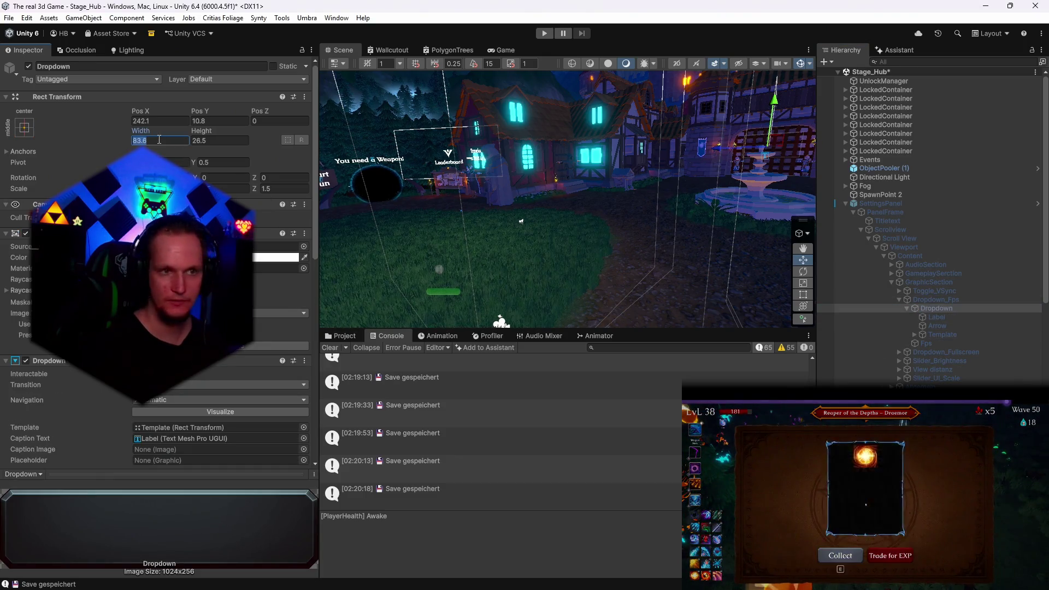
type("100.4")
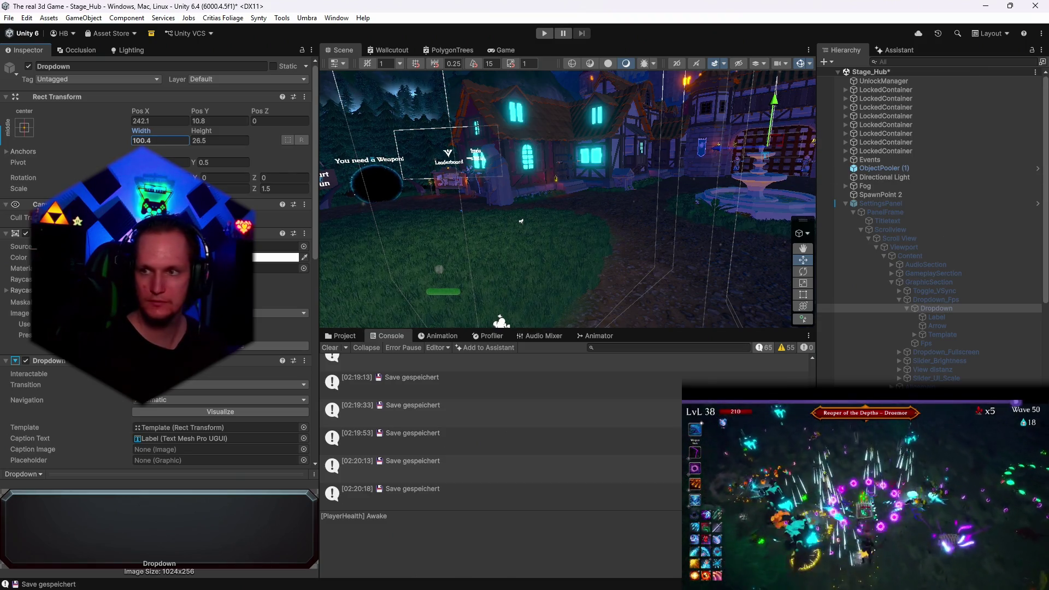
key("Return")
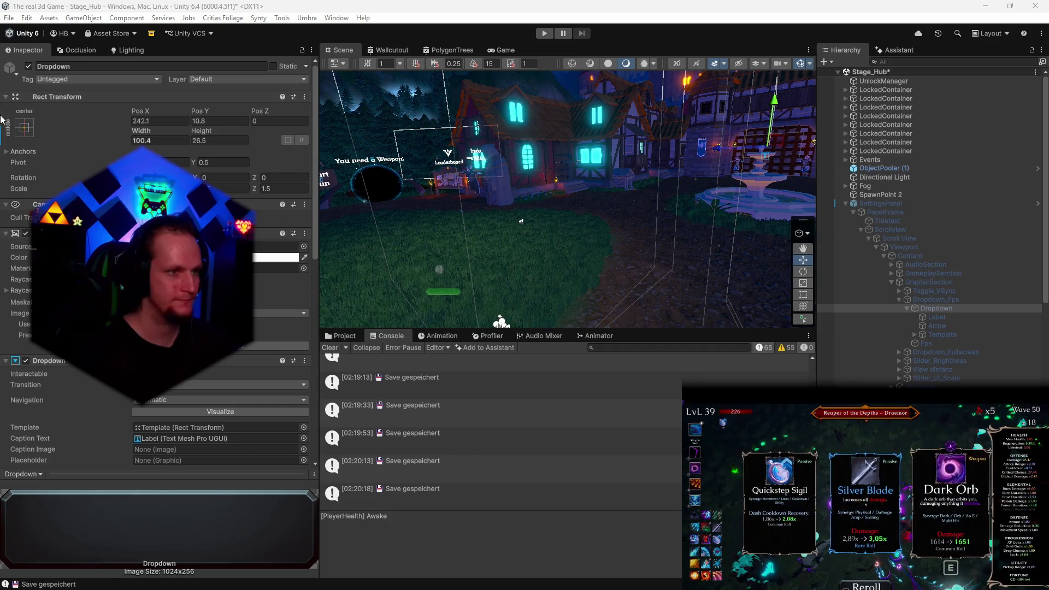
Save the Stage_Hub scene and apply all overrides to the SettingsPanel prefab
left_click(9, 18)
left_click(30, 81)
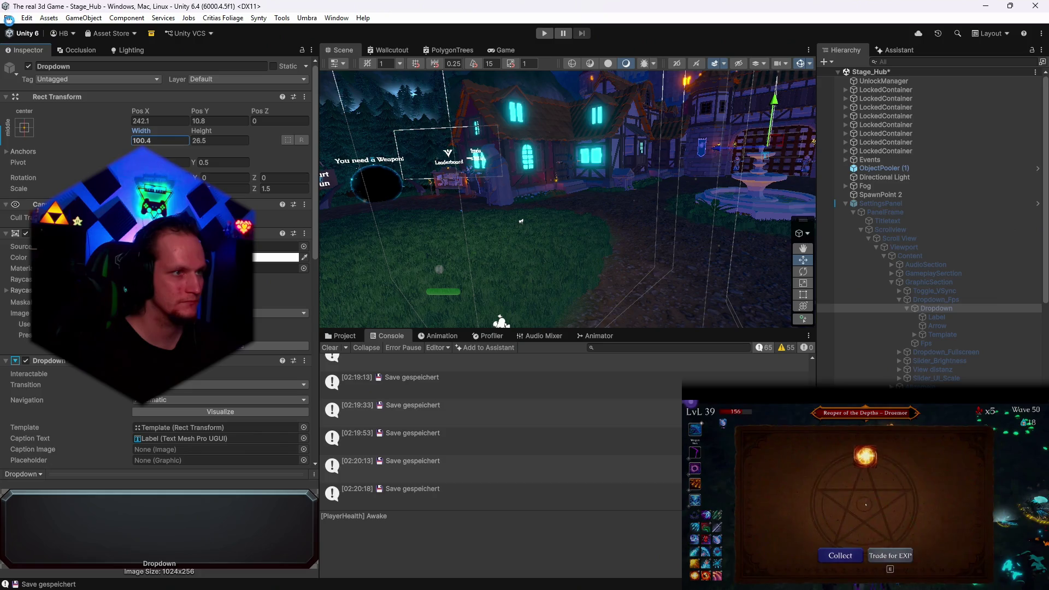
left_click(9, 18)
left_click(33, 148)
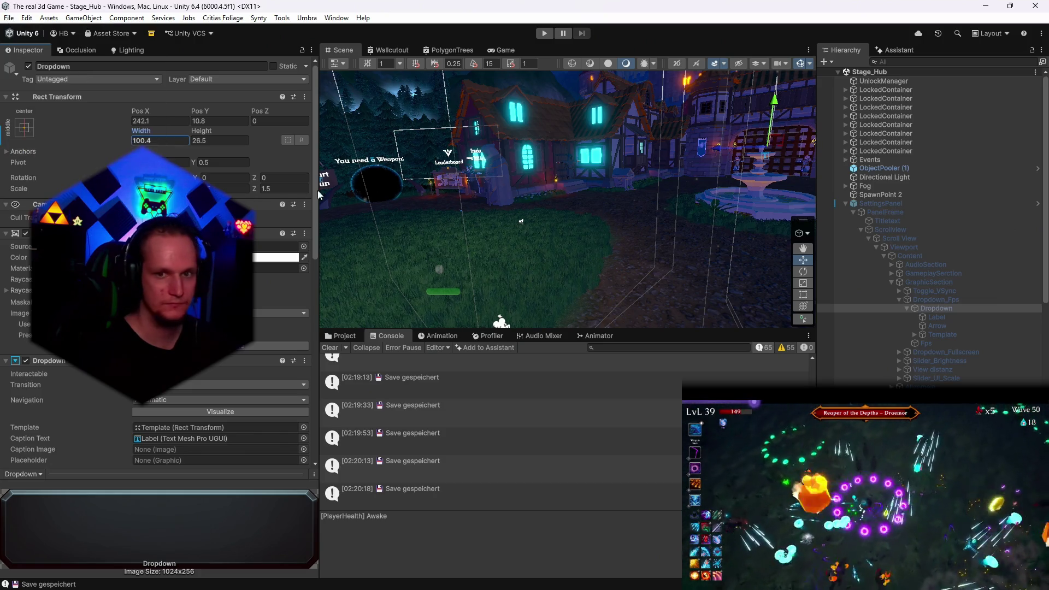
left_click(899, 215)
left_click(880, 203)
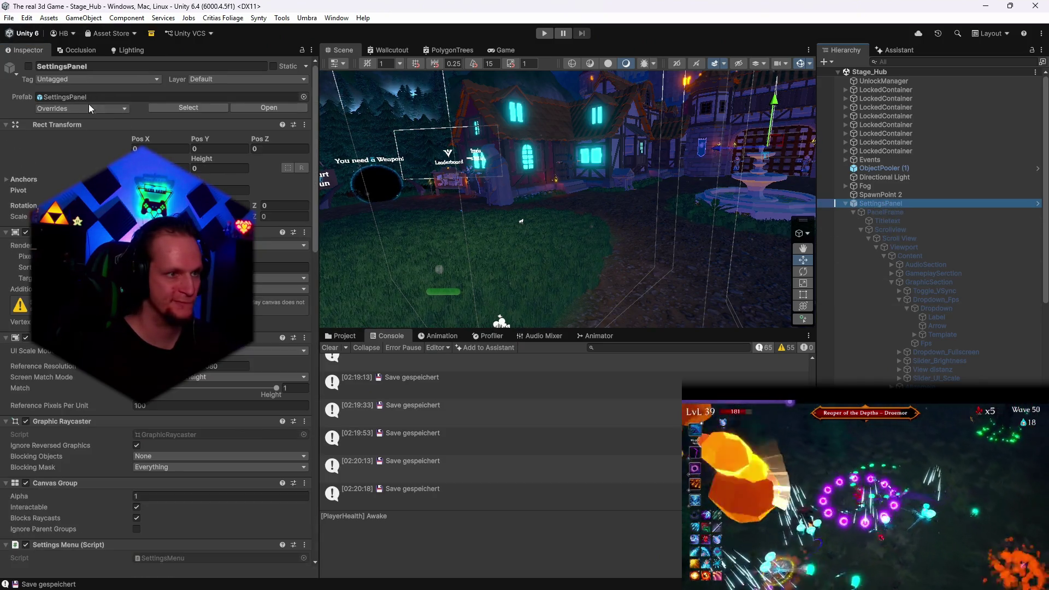
left_click(82, 109)
left_click(263, 581)
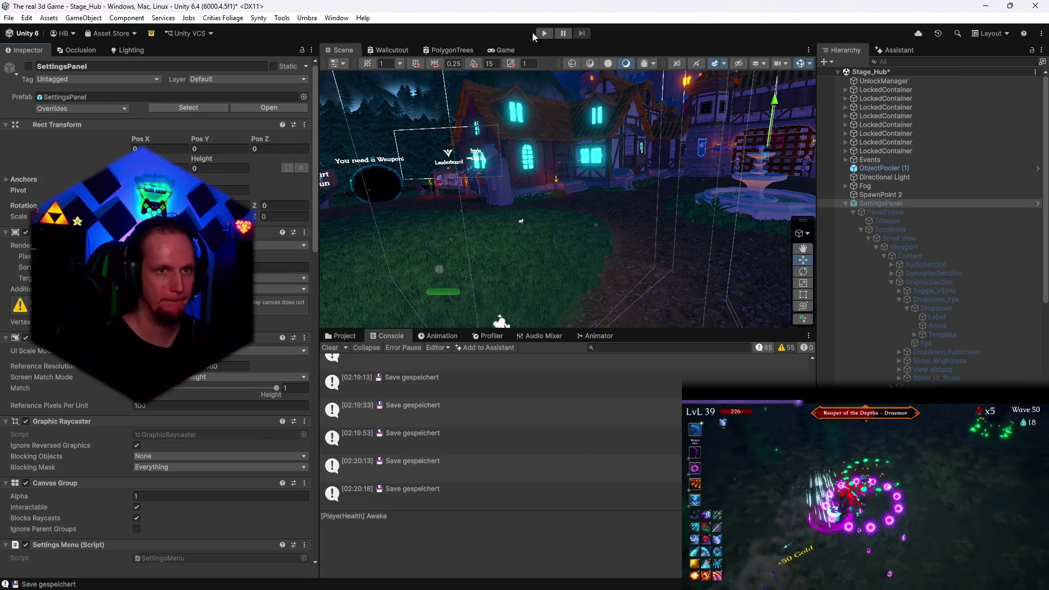
Play, walk to the weapon altar, view Mjolnier's MAX LEVEL upgrade page, then close the book
left_click(544, 34)
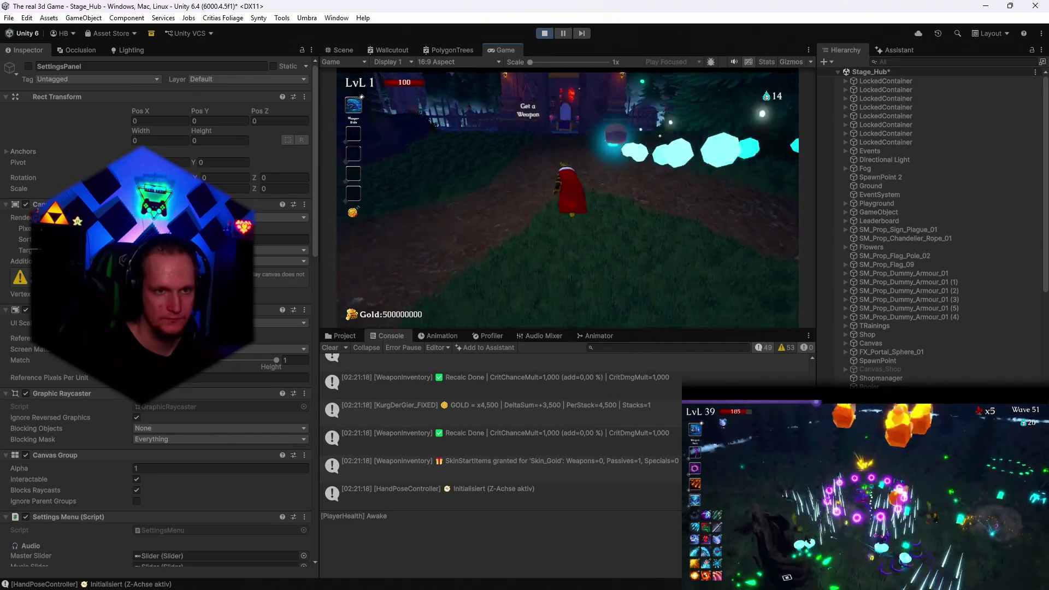
key("w")
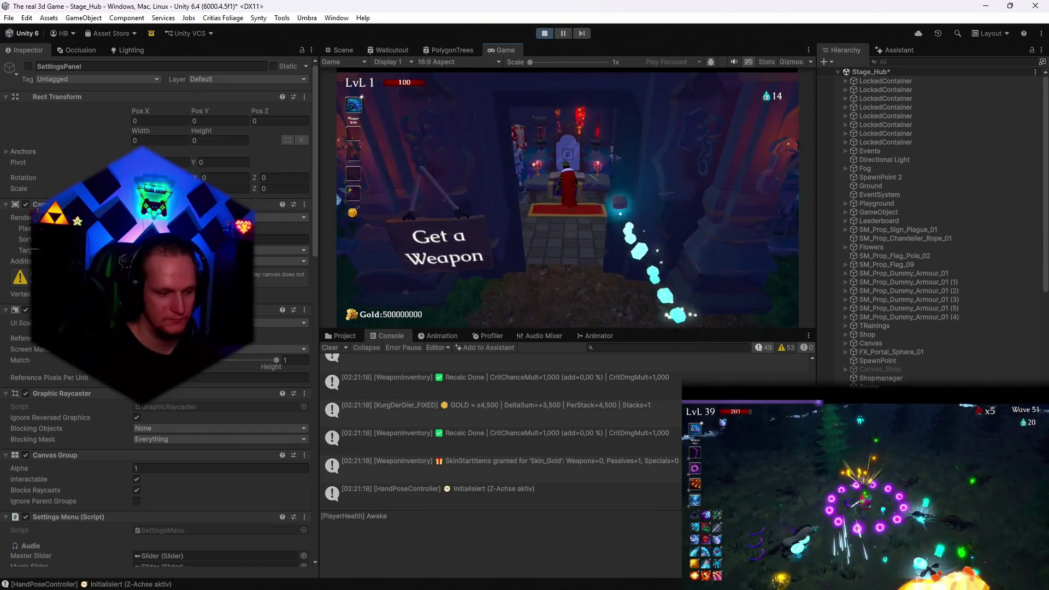
key("e")
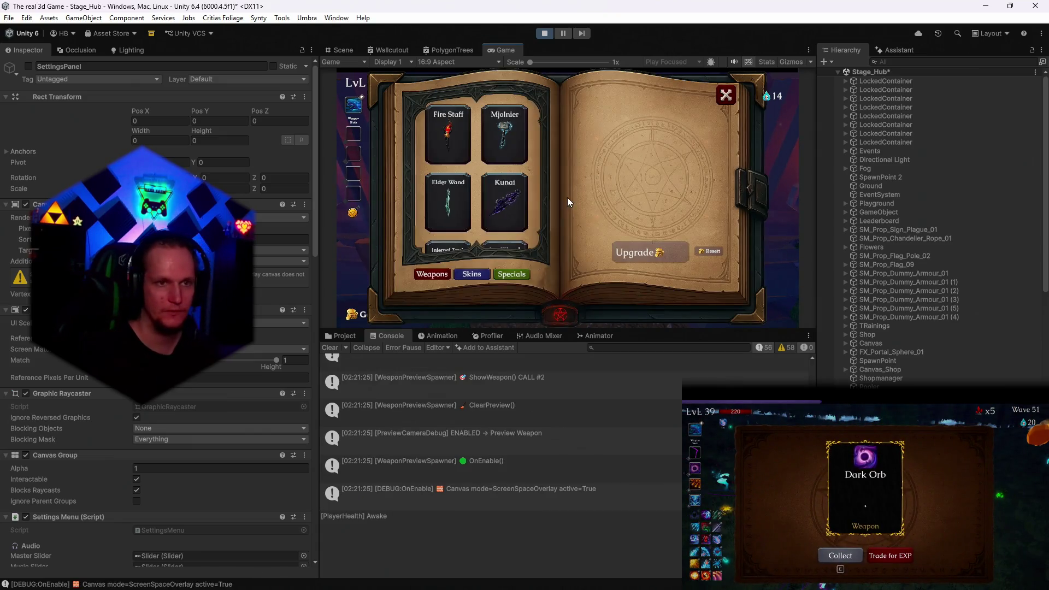
scroll(468, 184, "down", 2)
scroll(487, 178, "up", 2)
left_click(504, 137)
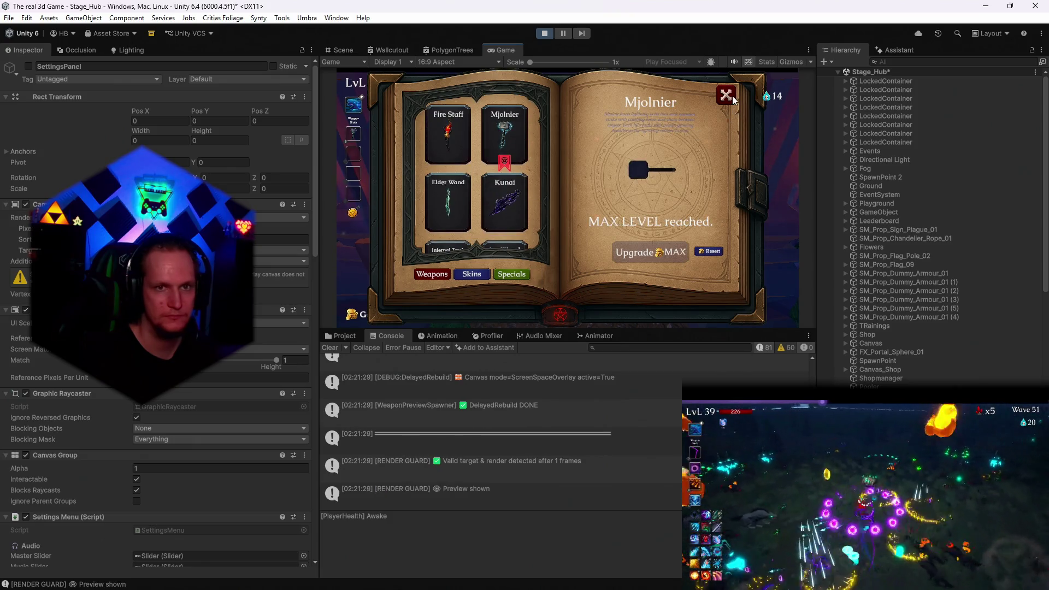
left_click(727, 97)
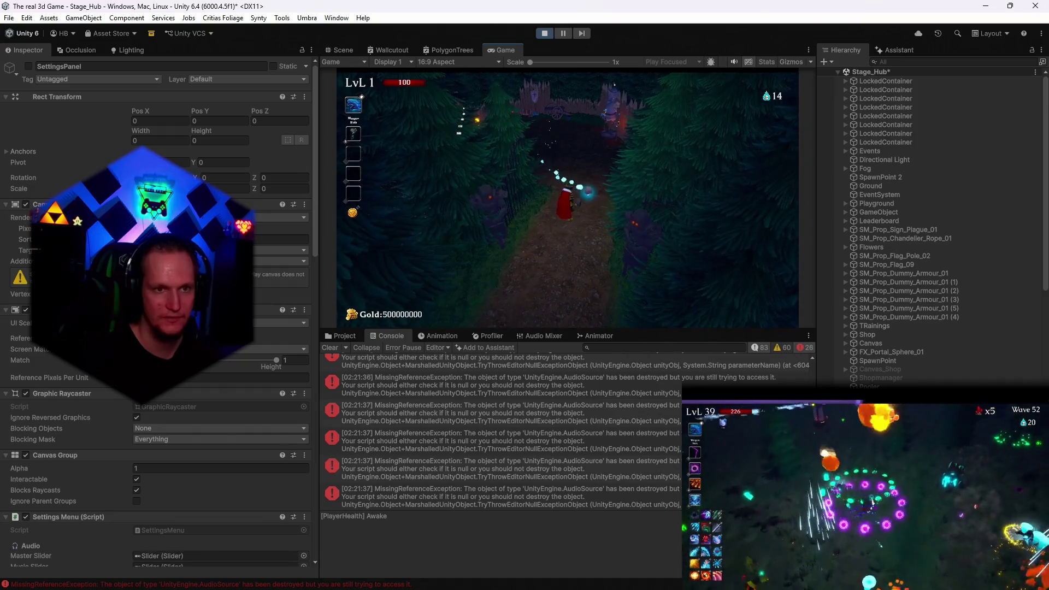
Pause the game and read through a destroyed-AudioSource error's stack trace in the Console
key("Escape")
left_click(509, 458)
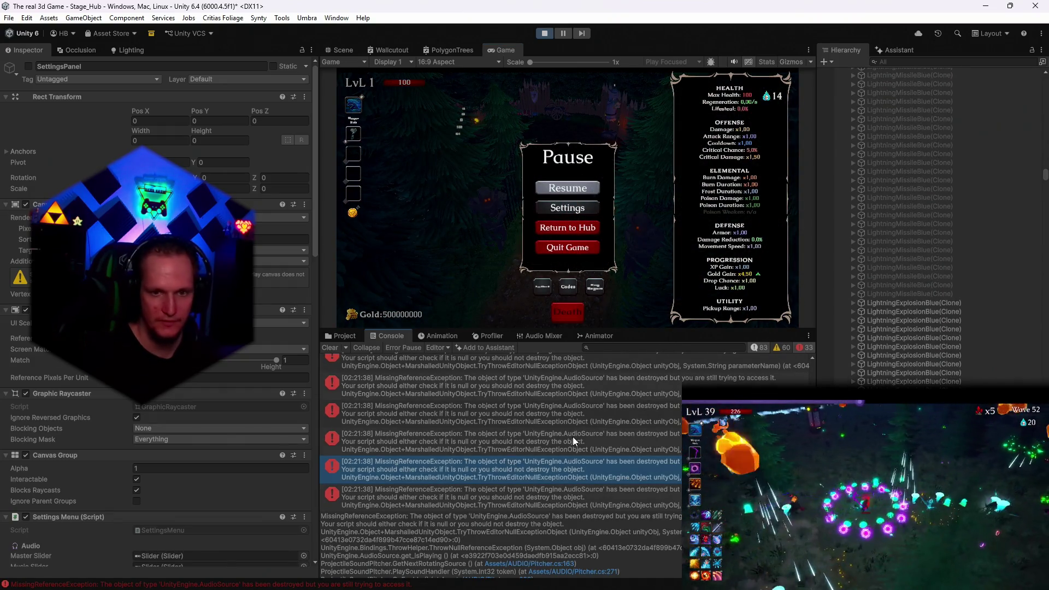
scroll(159, 273, "down", 10)
scroll(158, 251, "down", 5)
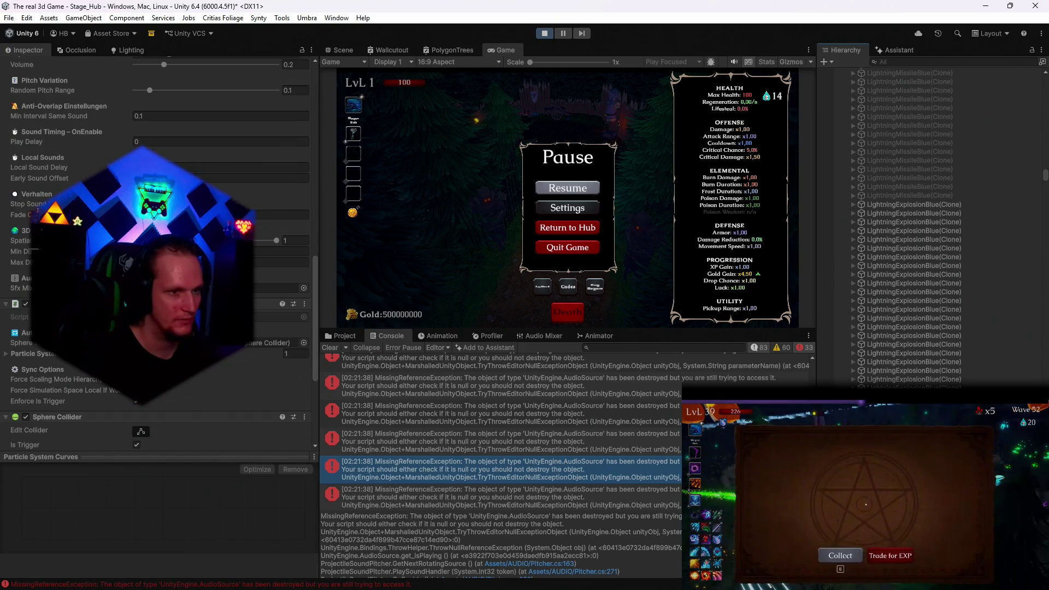
scroll(158, 251, "up", 3)
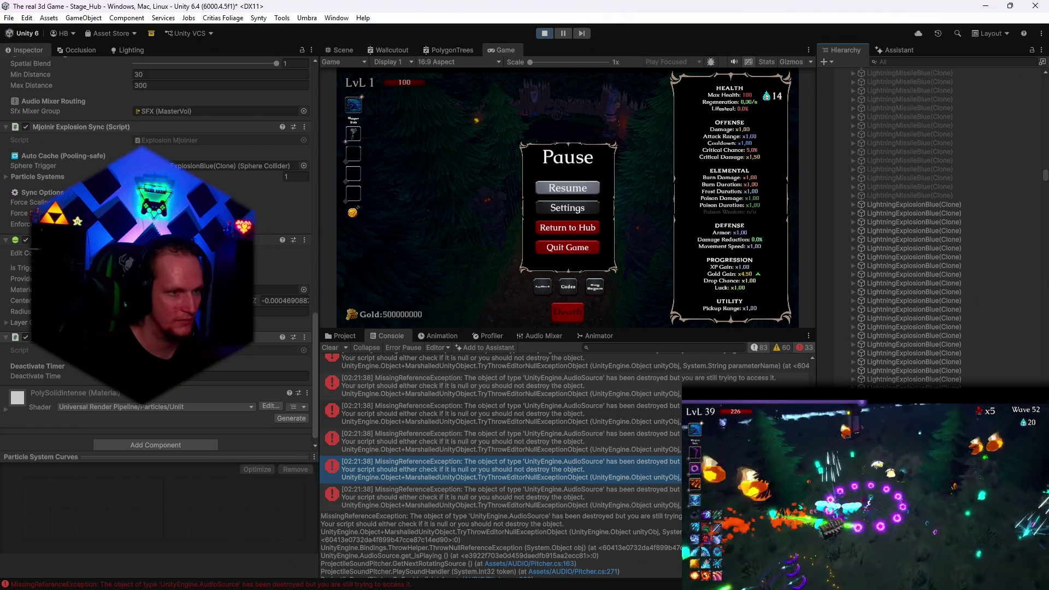
scroll(158, 219, "up", 4)
Ping Mjolnier's sound clip in Project, check other error entries, then resume play
left_click(274, 201)
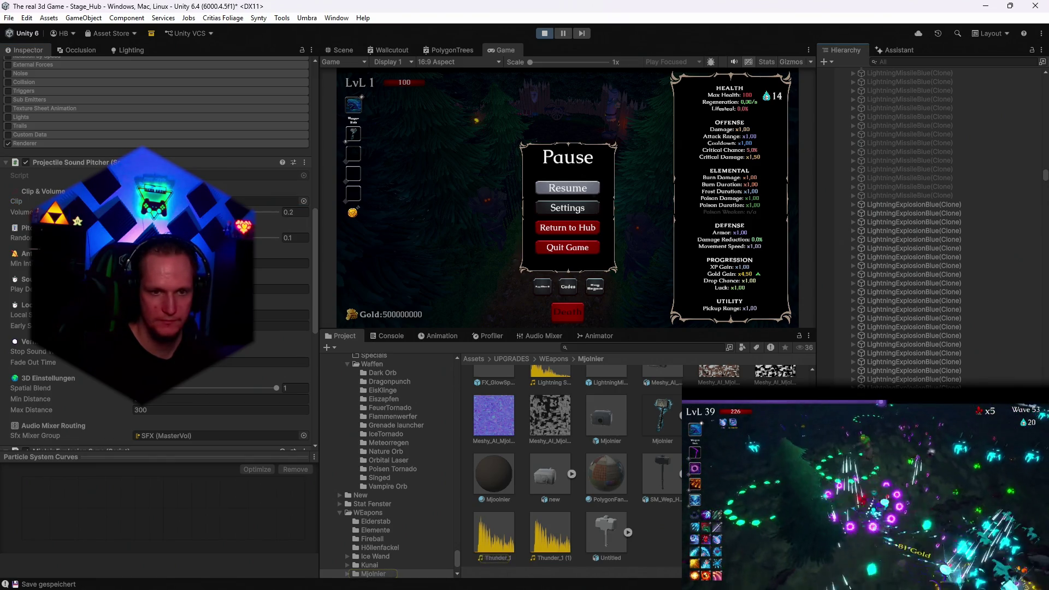
left_click(390, 336)
left_click(514, 443)
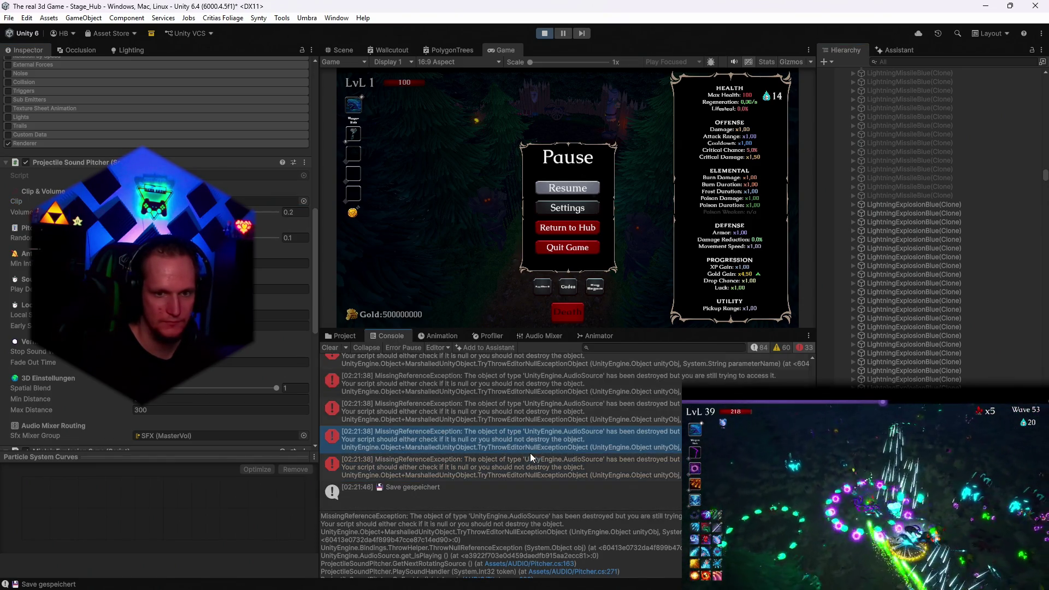
left_click(563, 419)
left_click(558, 445)
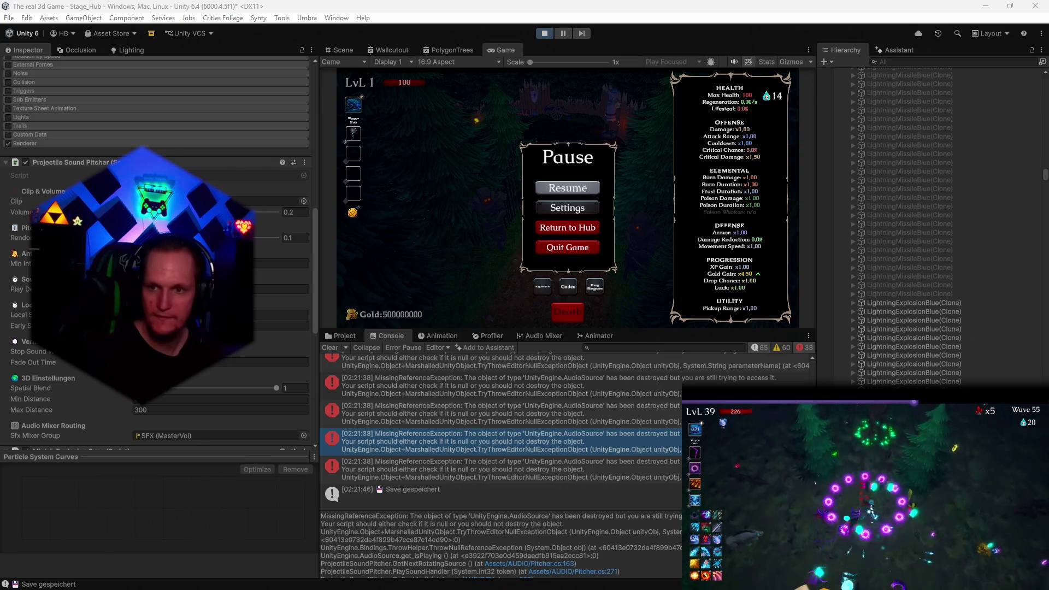
key("Escape")
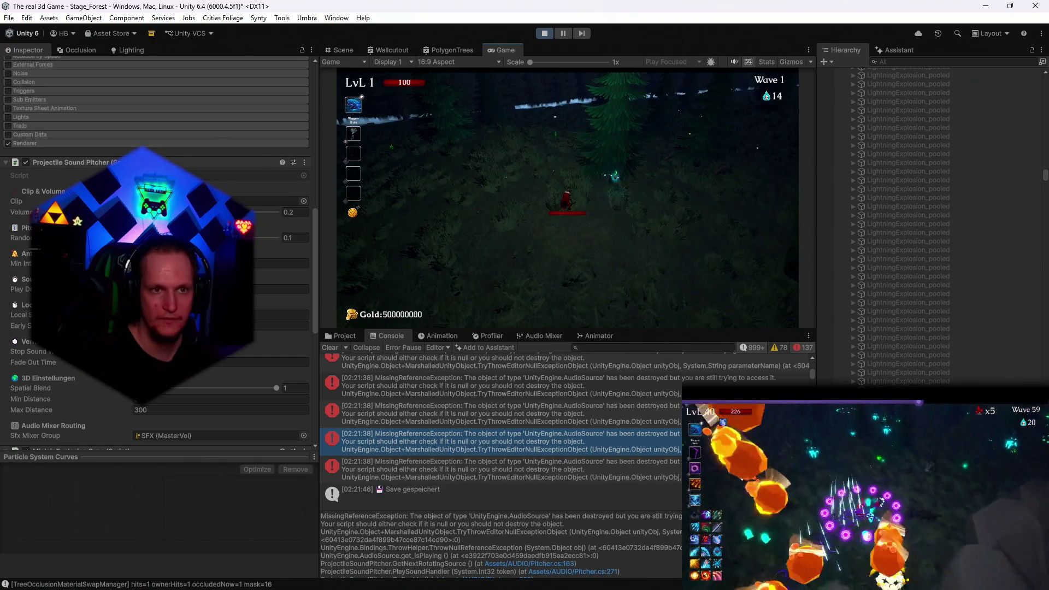
Lower the in-game Graphics View Distanz slider to 45% and resume play
key("Escape")
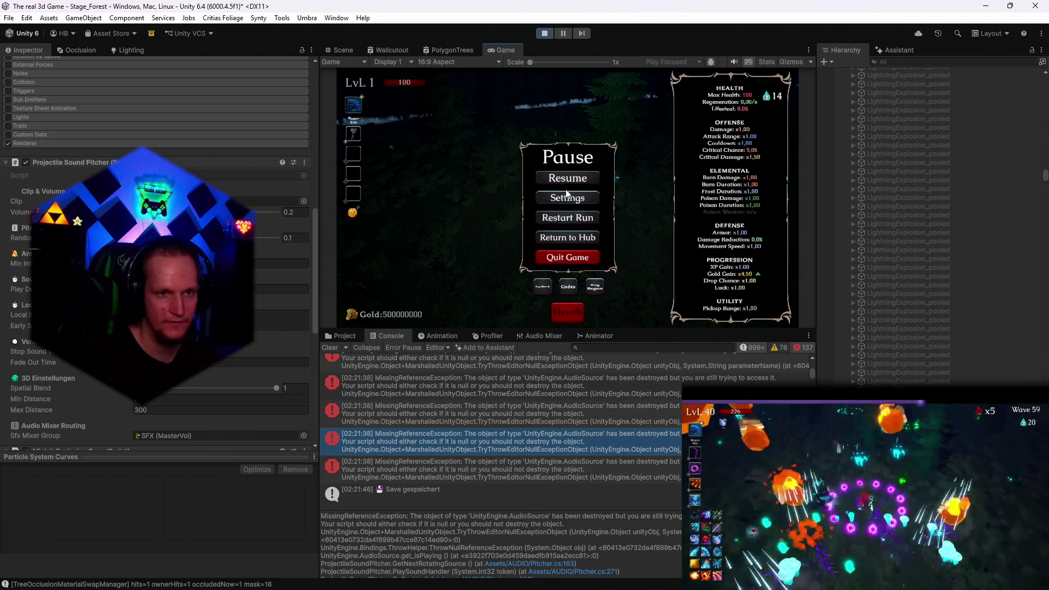
left_click(568, 198)
left_click(574, 218)
left_click_drag(626, 266, 586, 265)
key("Escape")
key("Escape")
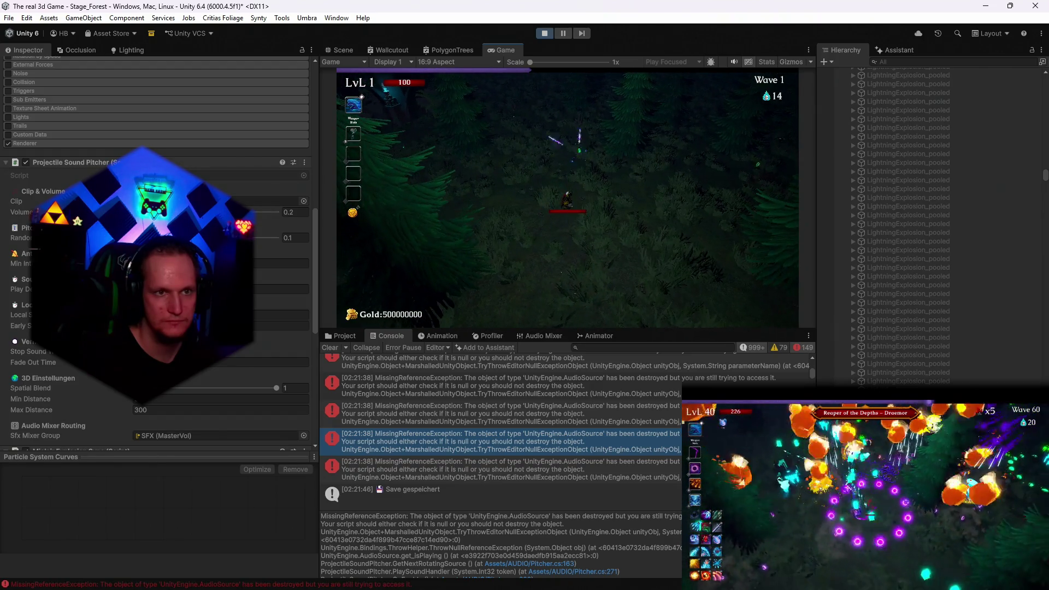
Pause the game again and switch to the Scene view
key("Escape")
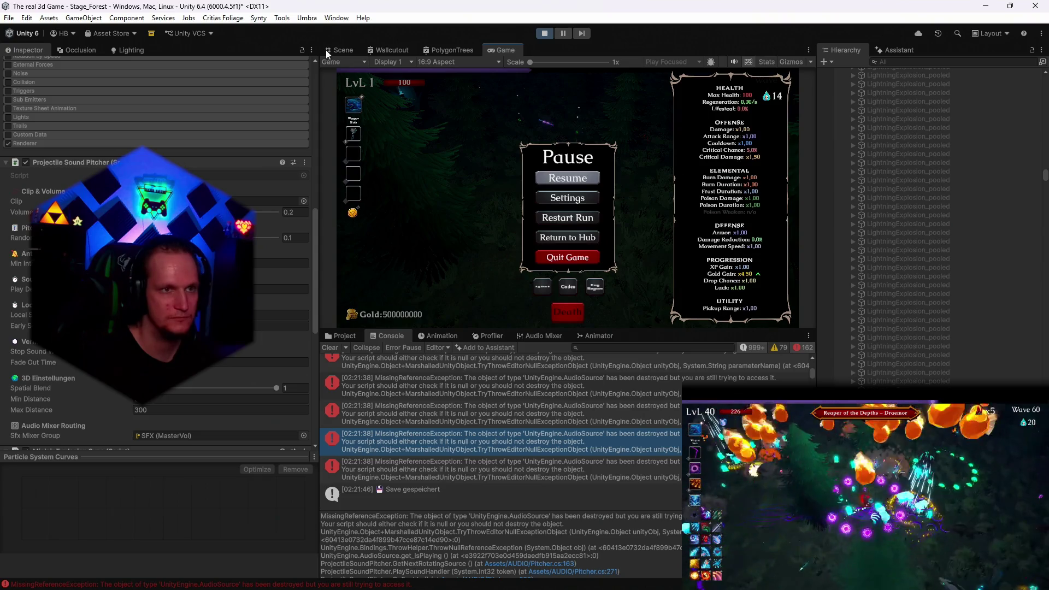
key("ctrl+1")
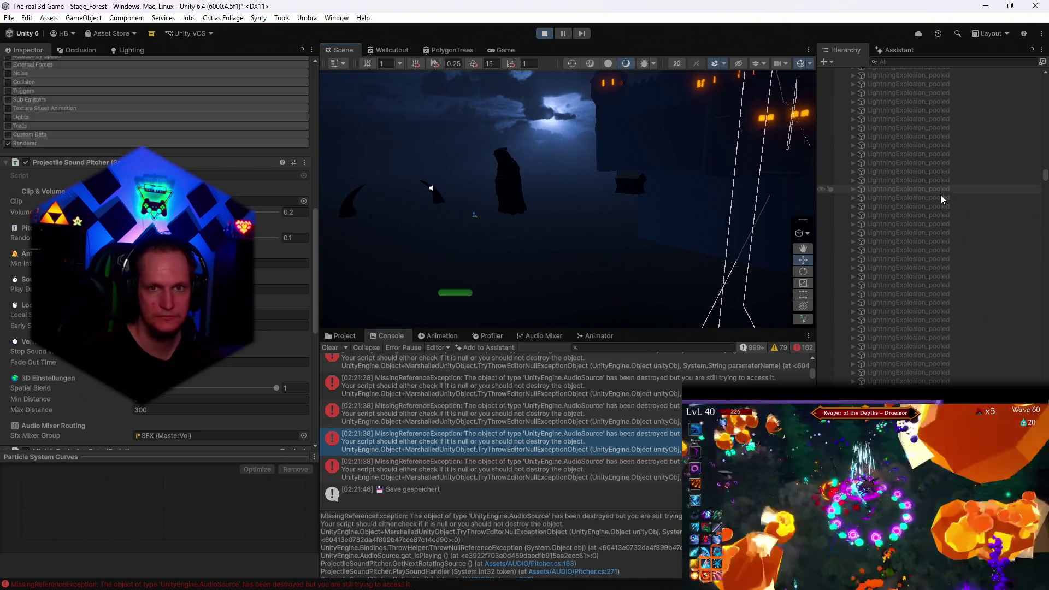
left_click(900, 60)
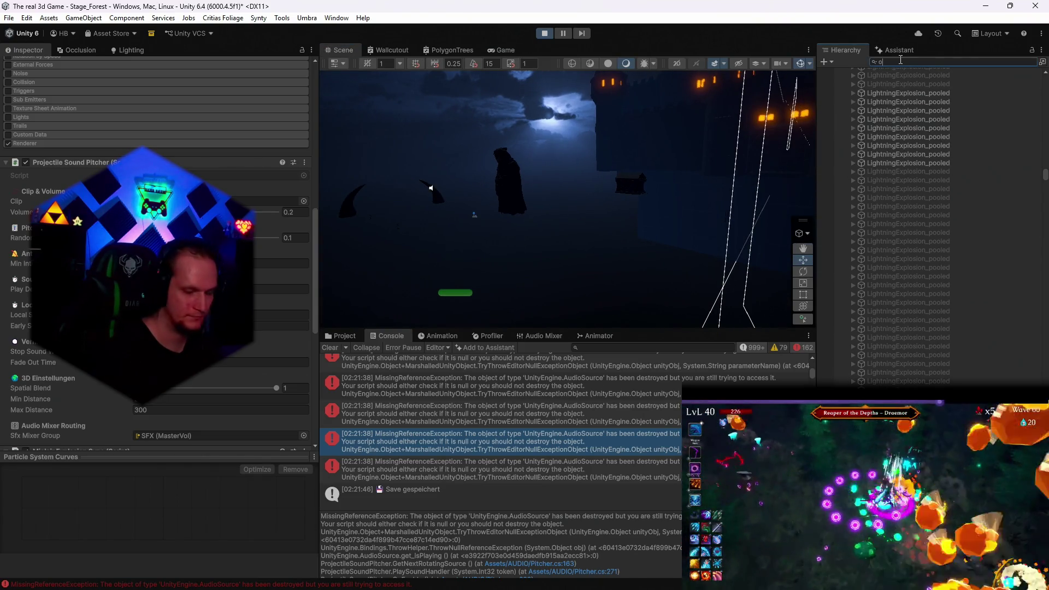
Search the Hierarchy for 'objec', clear it, and select ObjectPooler (1) to see its pools
type("objec")
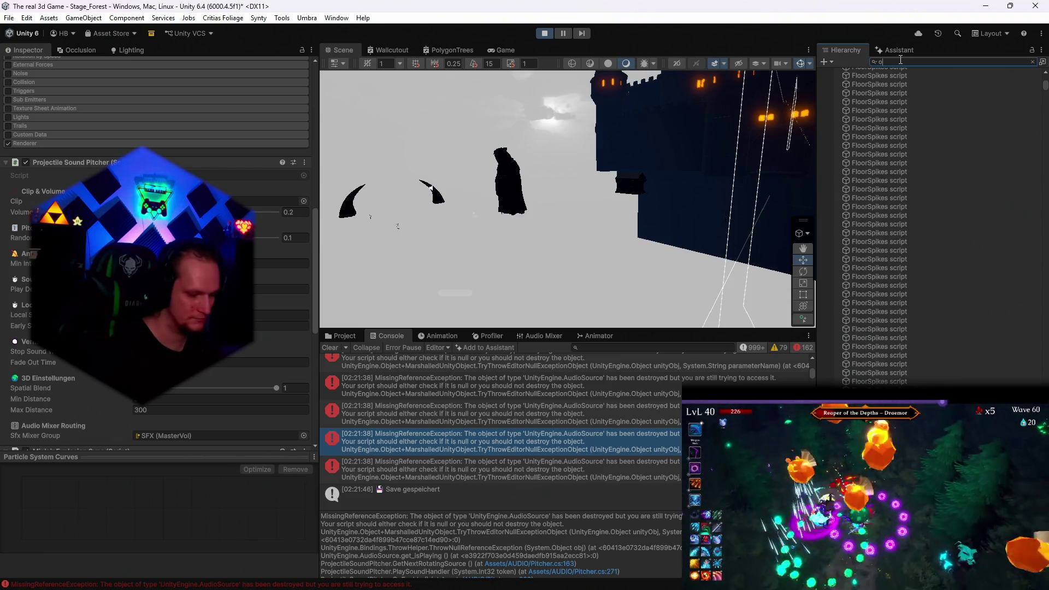
double_click(900, 61)
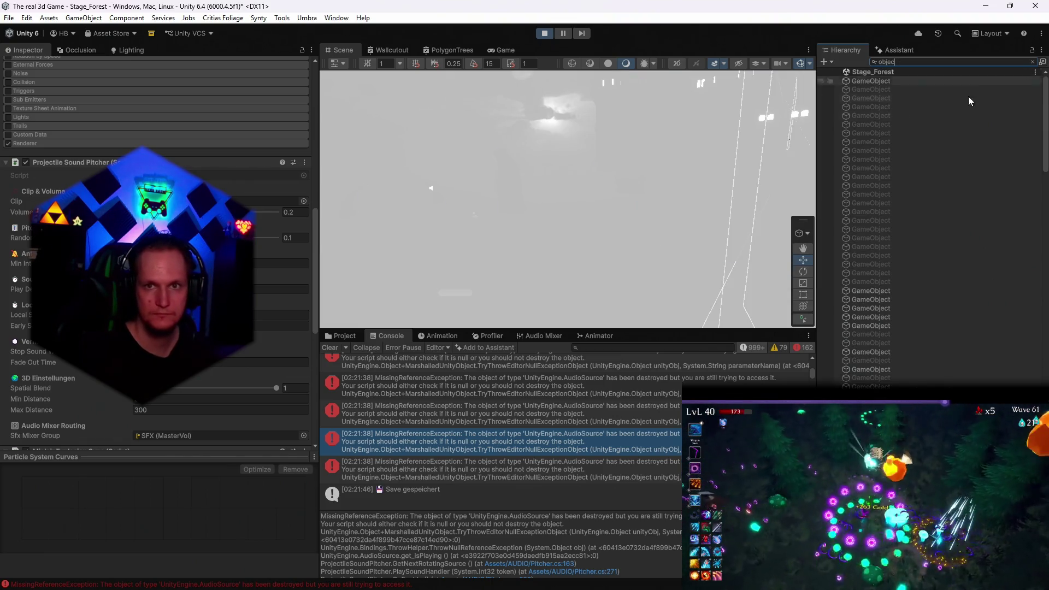
key("BackSpace")
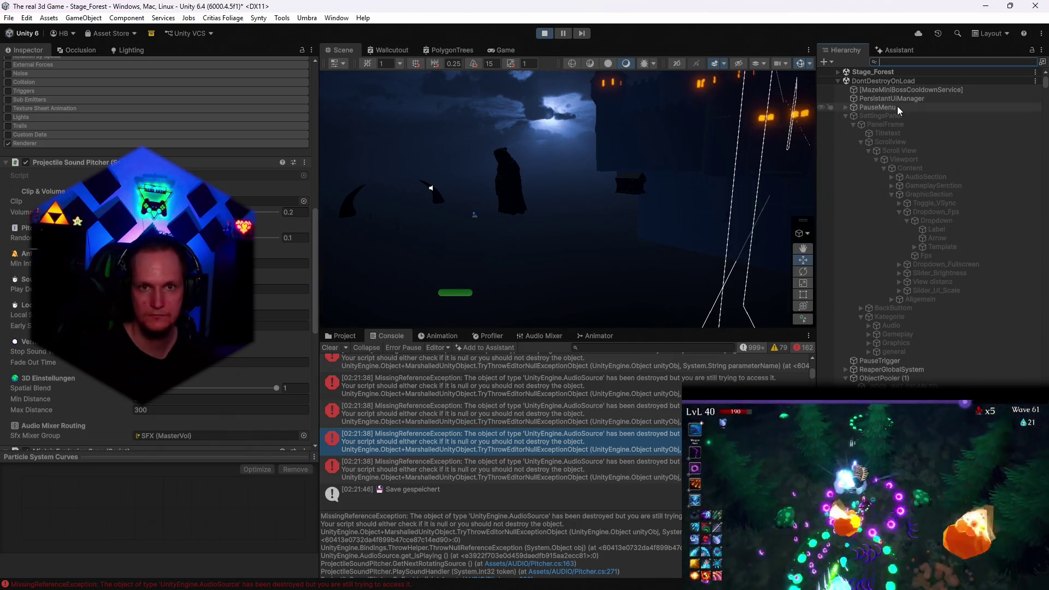
left_click(887, 377)
Fly the Scene camera toward the sphere gizmos, stop play mode, and bring up the Notepad patch notes
mouse_move(628, 222)
left_mouse_down()
mouse_move(606, 304)
mouse_move(499, 342)
mouse_move(608, 293)
mouse_move(517, 291)
mouse_move(543, 281)
mouse_move(787, 265)
mouse_move(889, 274)
mouse_move(860, 293)
mouse_move(823, 287)
mouse_move(676, 235)
mouse_move(526, 247)
mouse_move(612, 274)
mouse_move(552, 249)
mouse_move(565, 243)
mouse_move(623, 302)
mouse_move(623, 290)
mouse_move(536, 281)
mouse_move(597, 267)
mouse_move(721, 279)
mouse_move(629, 278)
mouse_move(553, 302)
mouse_move(713, 302)
mouse_move(629, 297)
left_mouse_up()
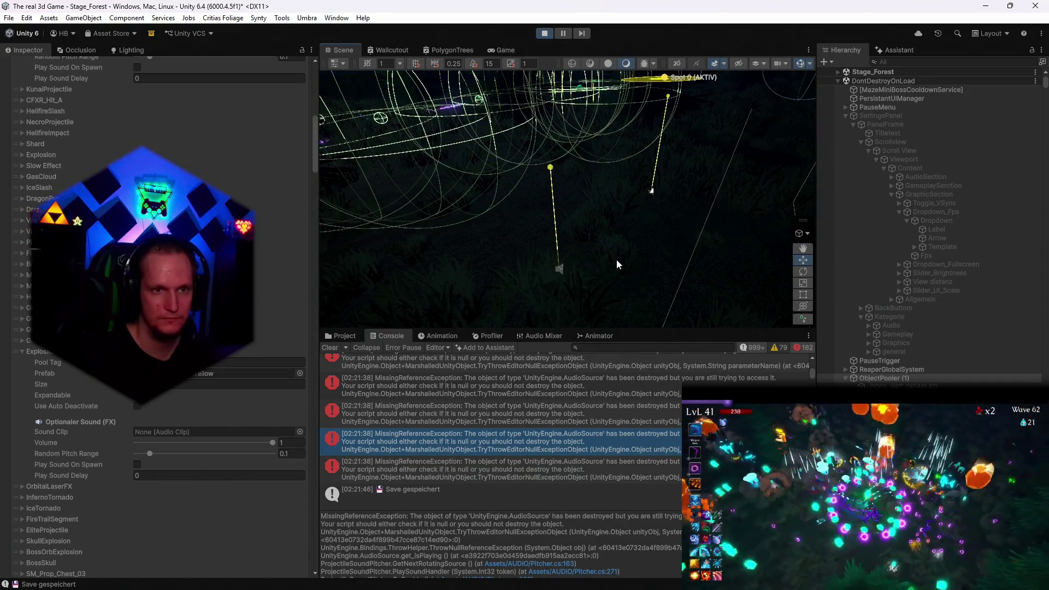
left_click(544, 33)
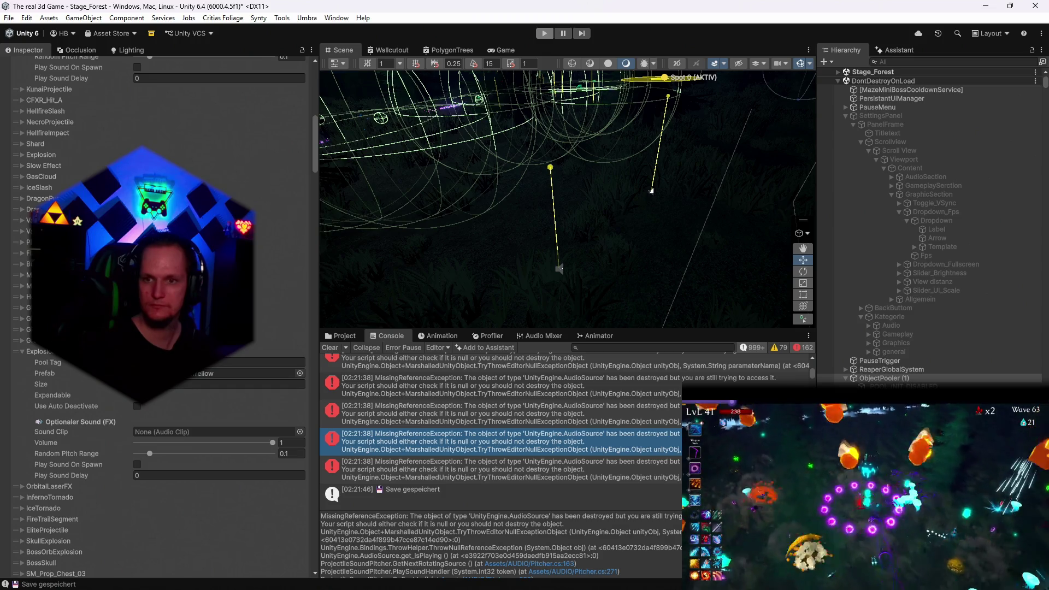
left_click(492, 578)
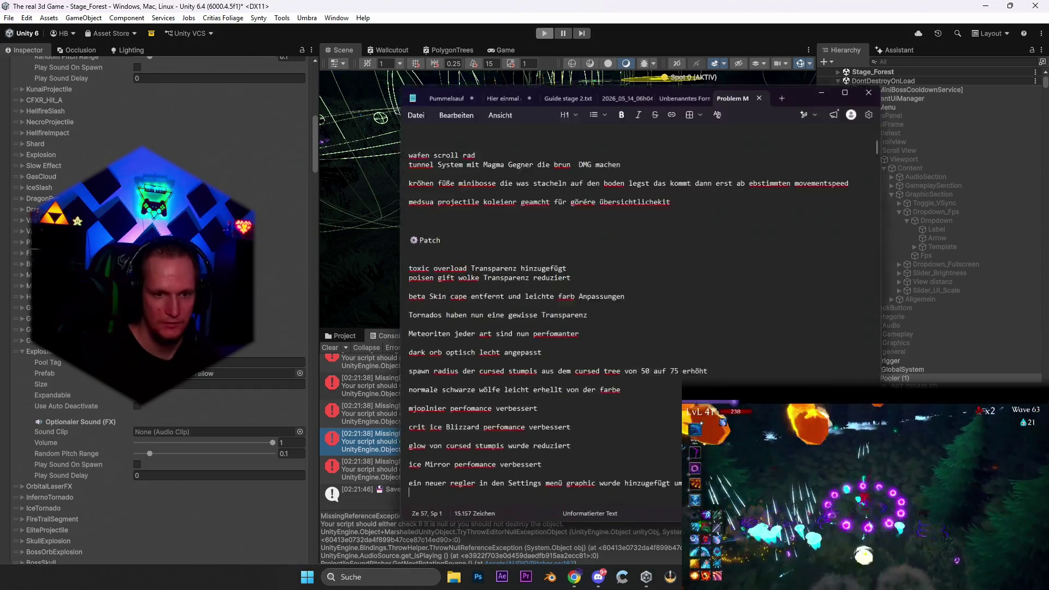
Below the slider note, add a German patch note saying the missing mob chest, gold and health drops are fixed
scroll(503, 359, "down", 10)
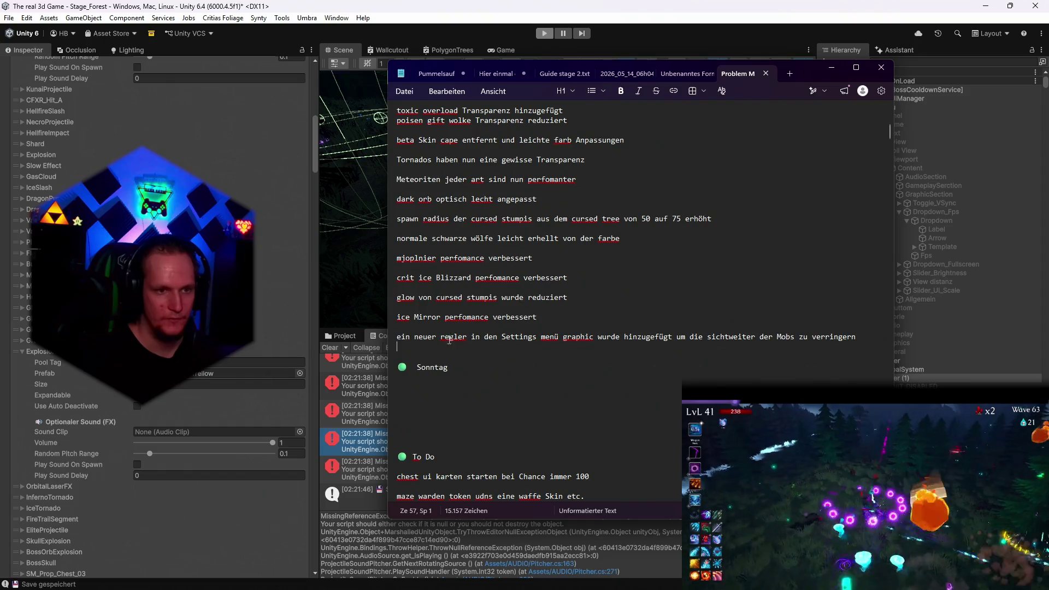
key("Return")
key("Return")
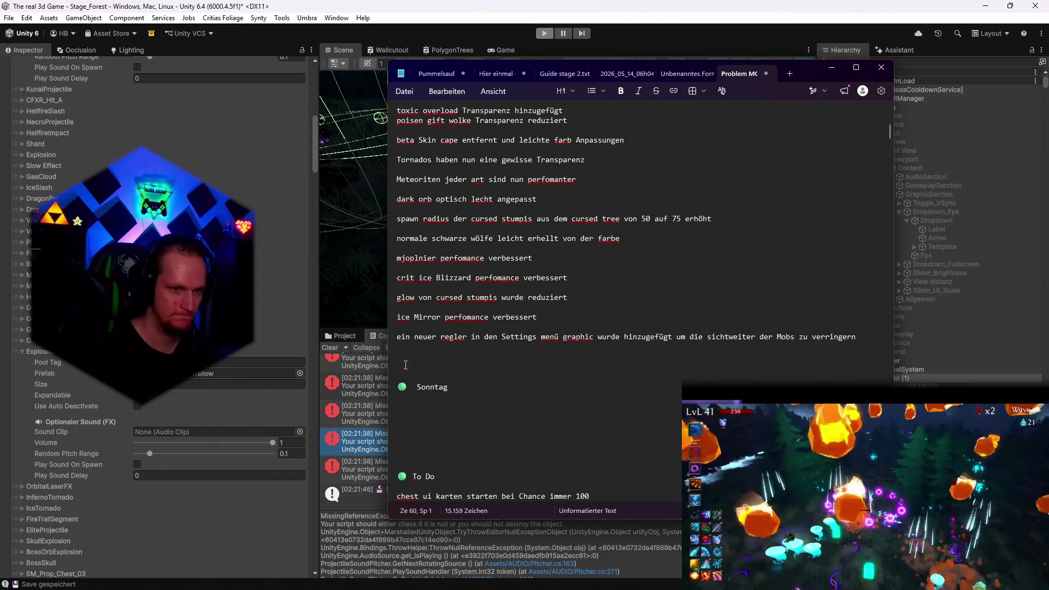
type("es wurd eein f")
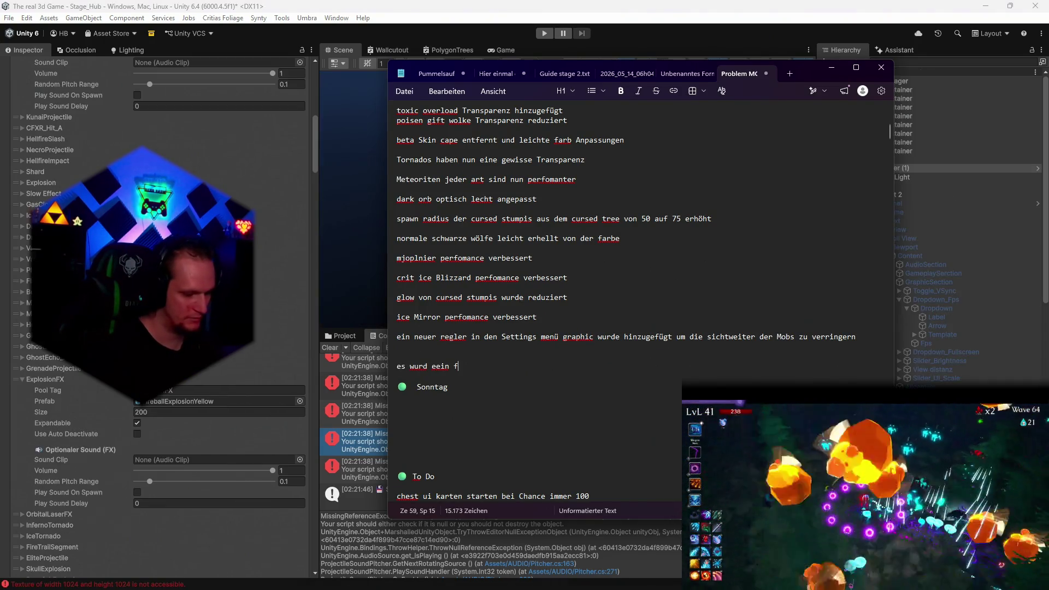
type("ehler behoben das d")
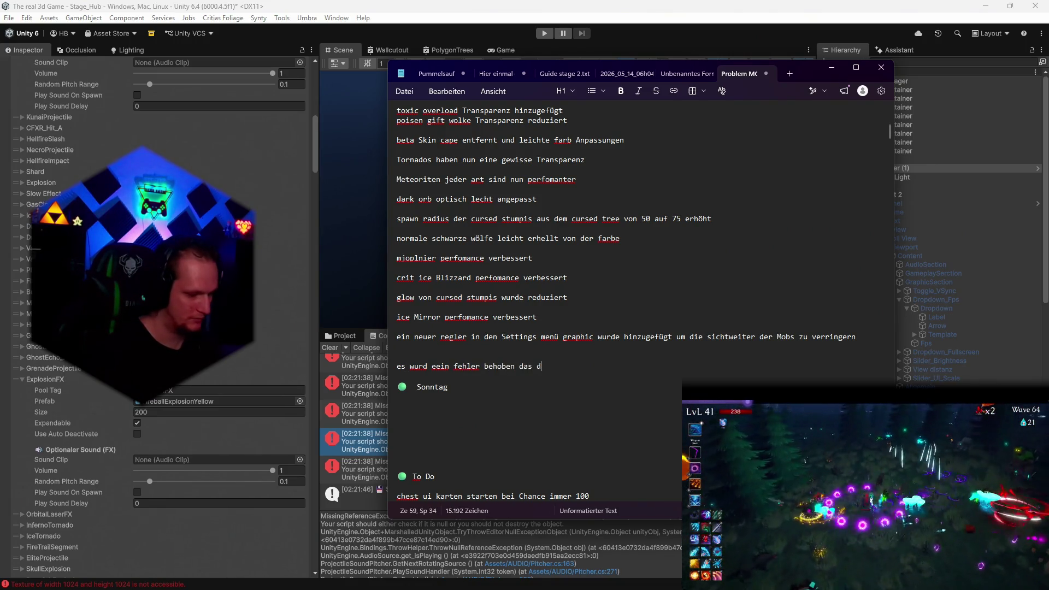
type("eras script was d")
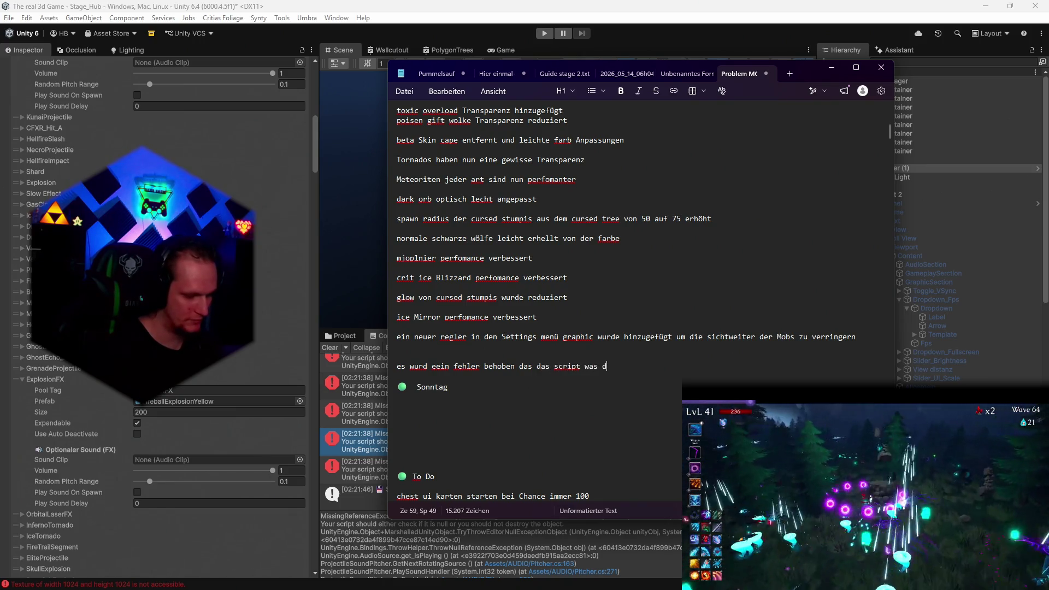
type("afür sorgt das")
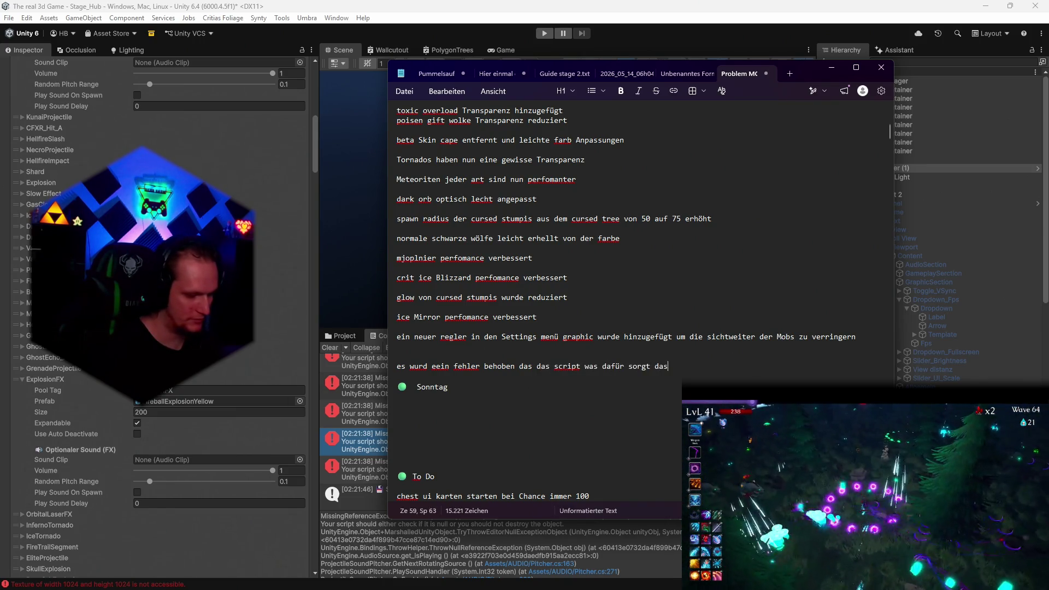
type(" die")
type(" Mobs best")
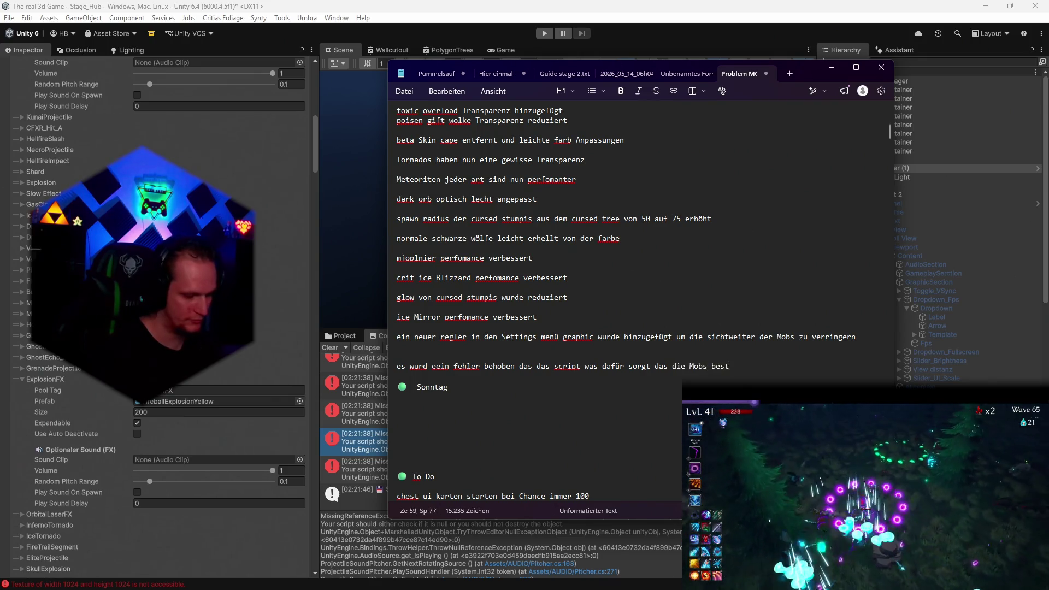
type("immte items wie c")
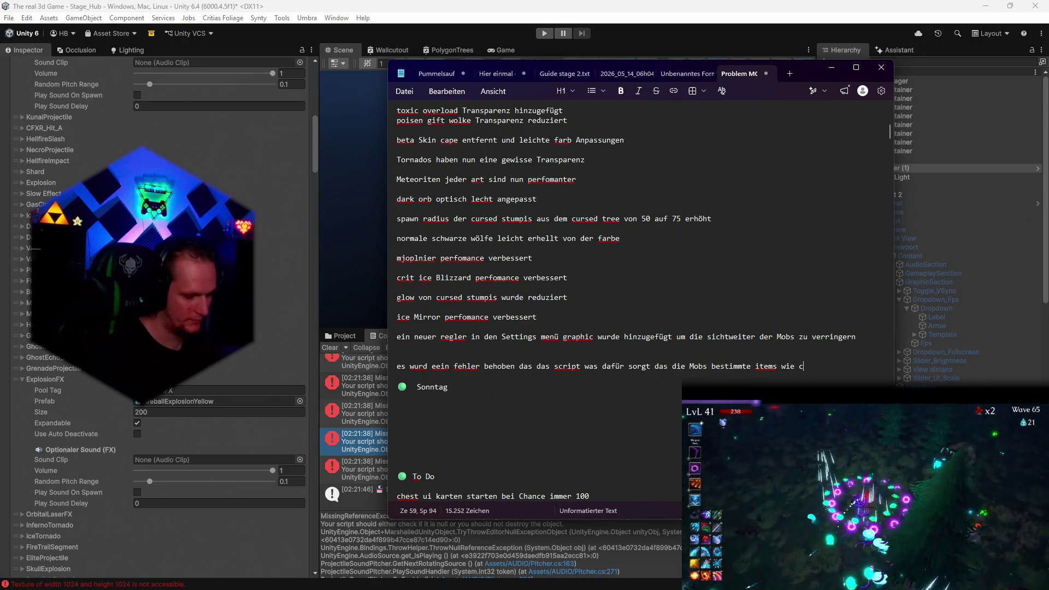
type("hest Gold oder")
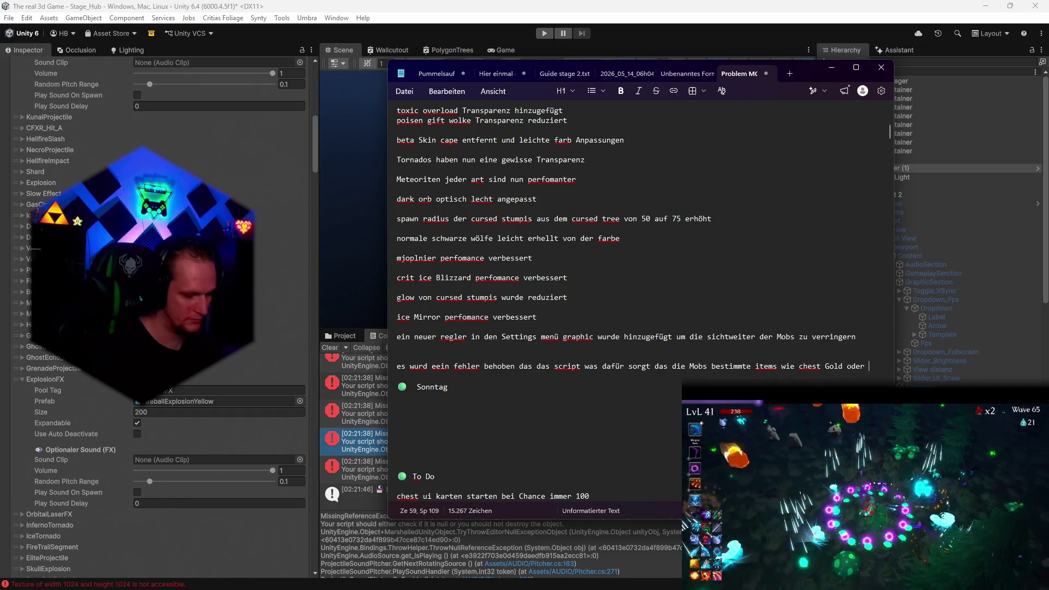
type("health")
type(" etc.")
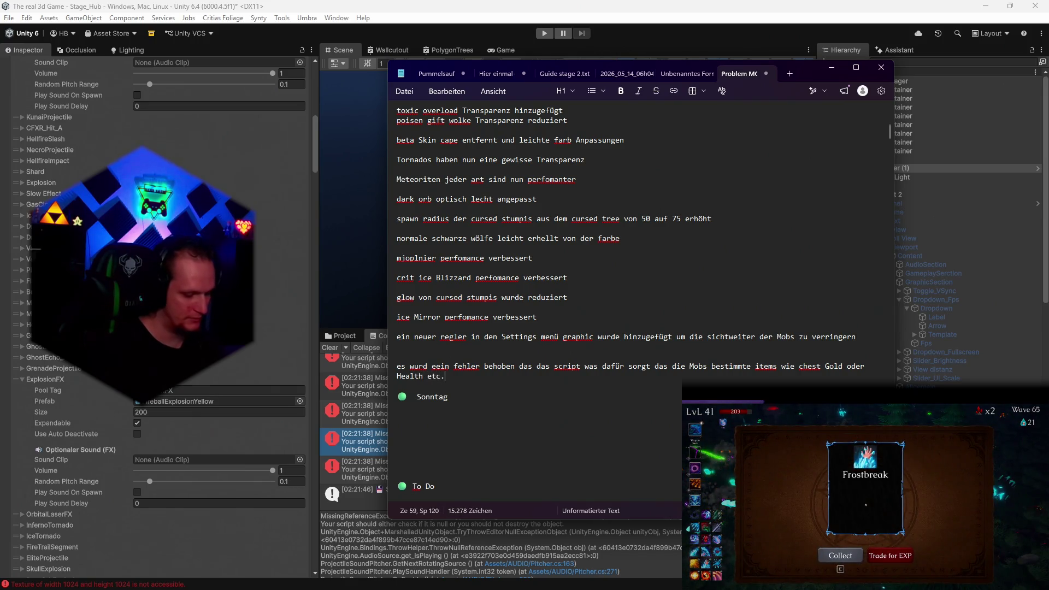
type(" droppen das e")
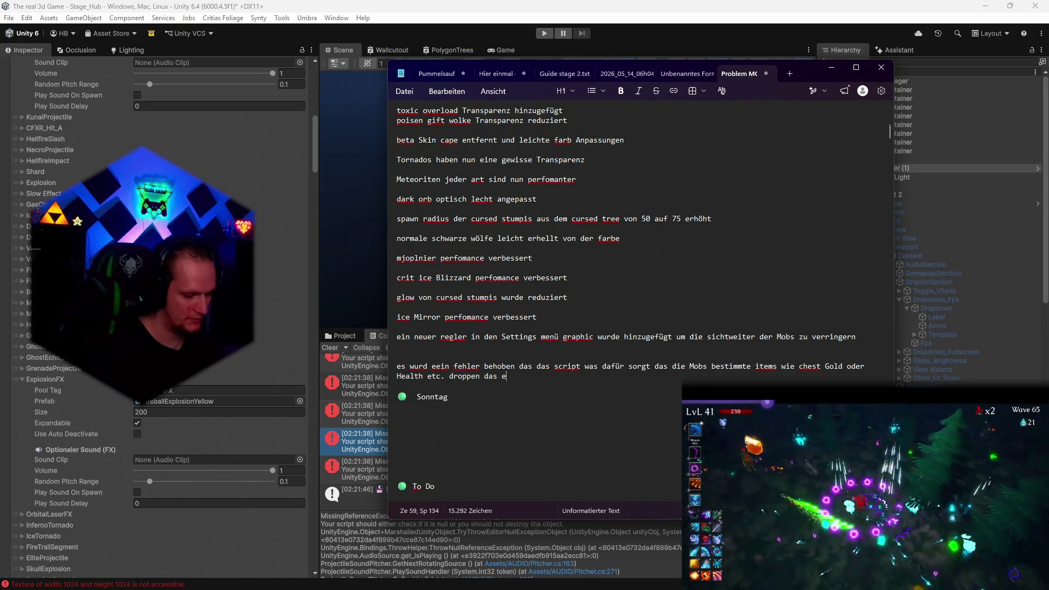
type("s fehlsch")
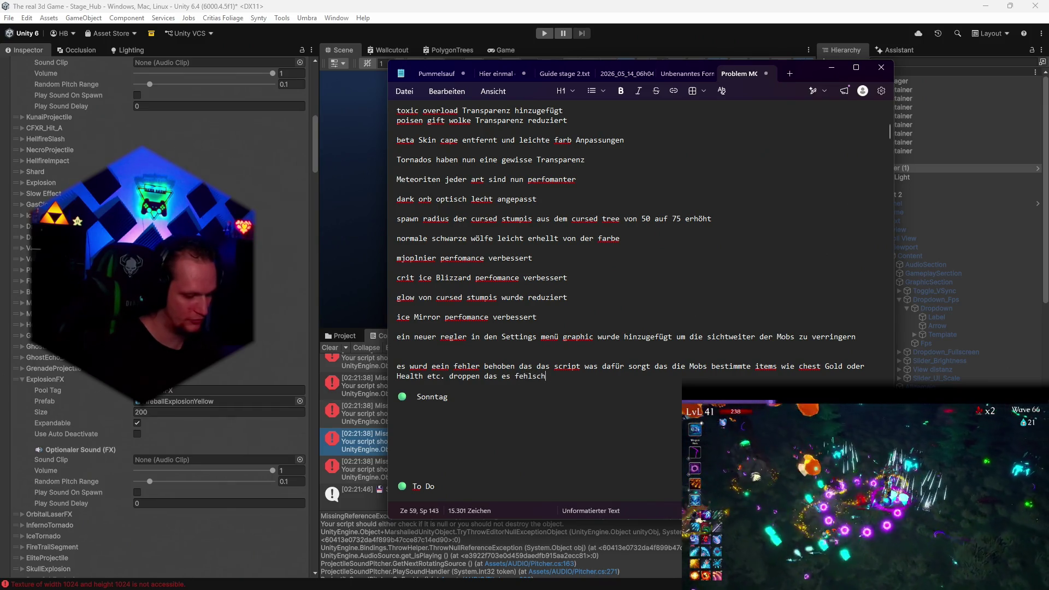
type("lug und ")
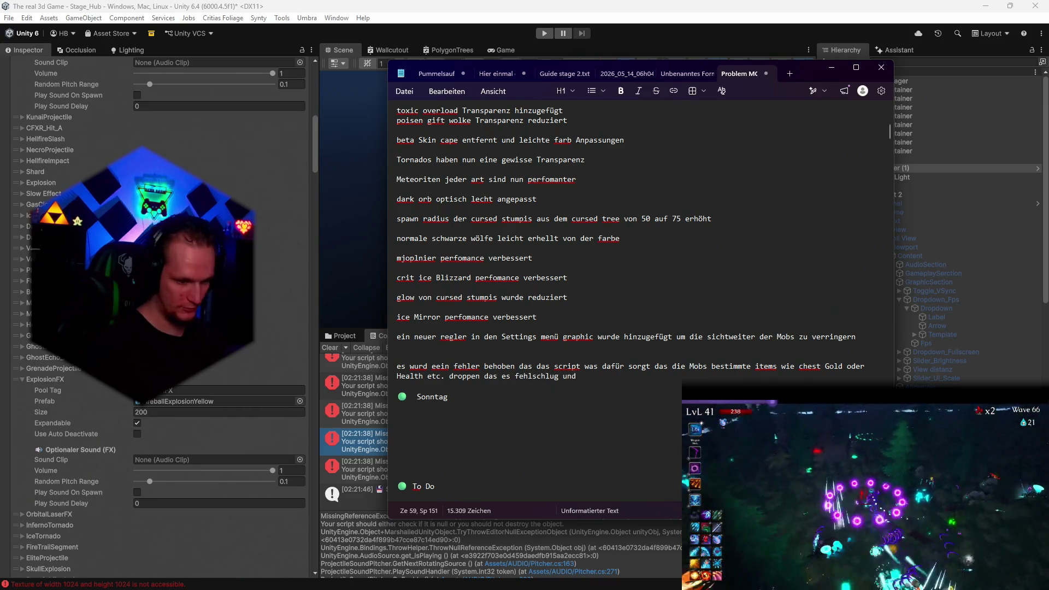
type("man nichts beko")
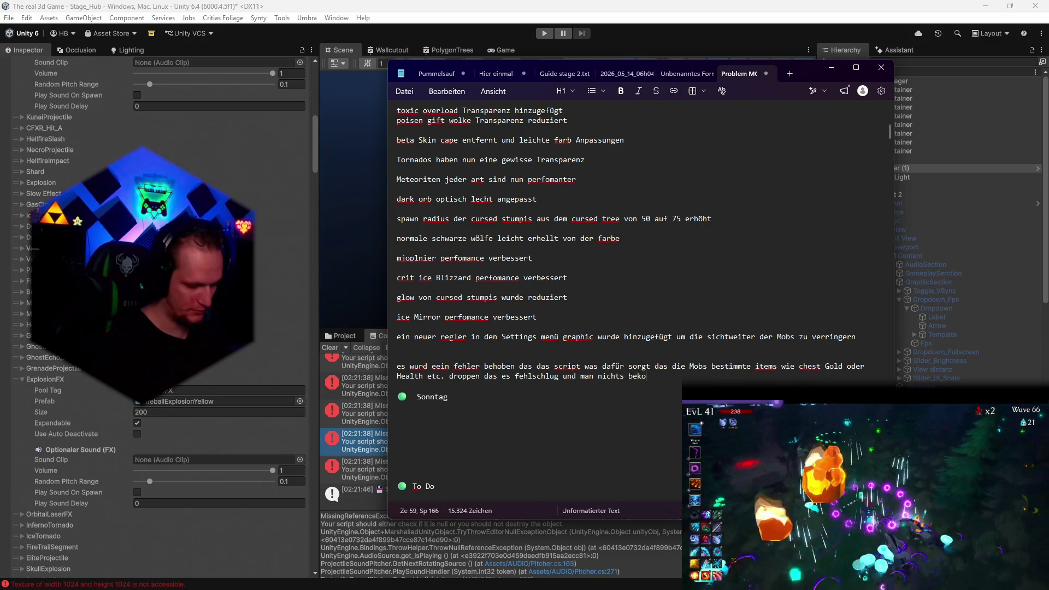
type("memn aht,")
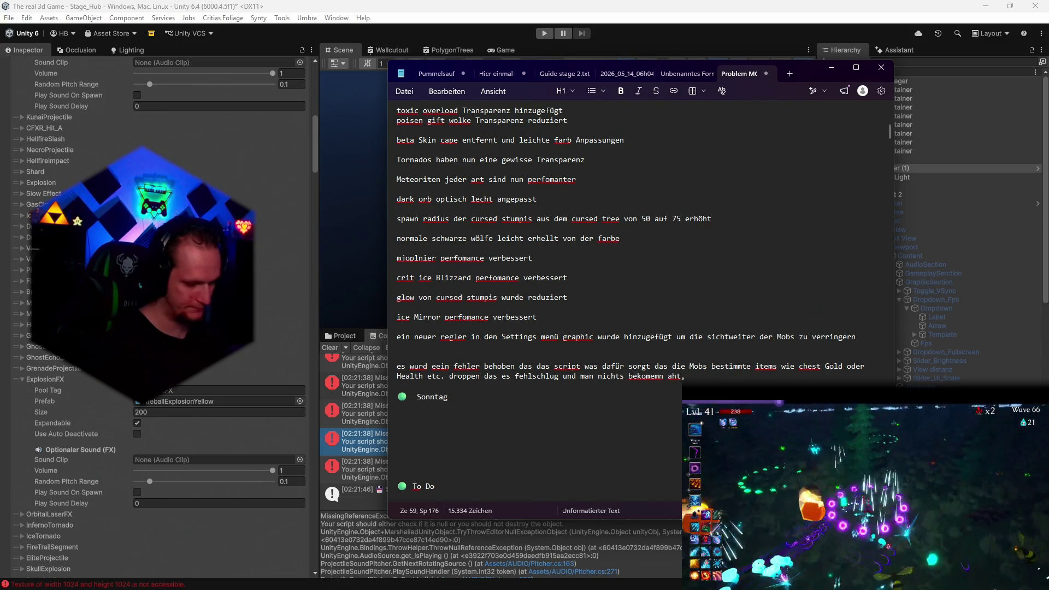
type(" bo")
type("ss ohne chest oder ein g")
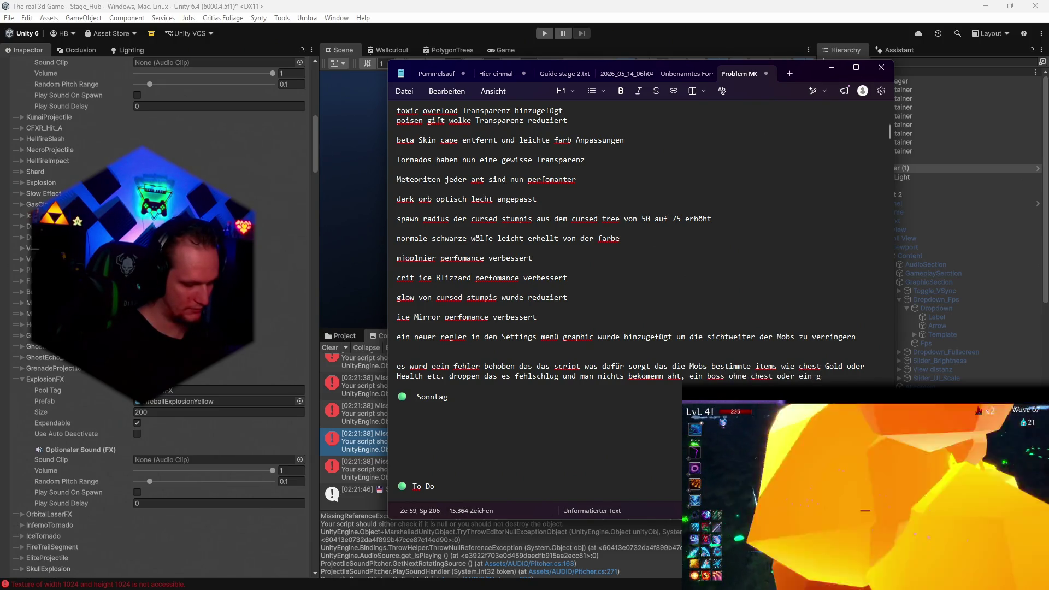
type("oblind er nich")
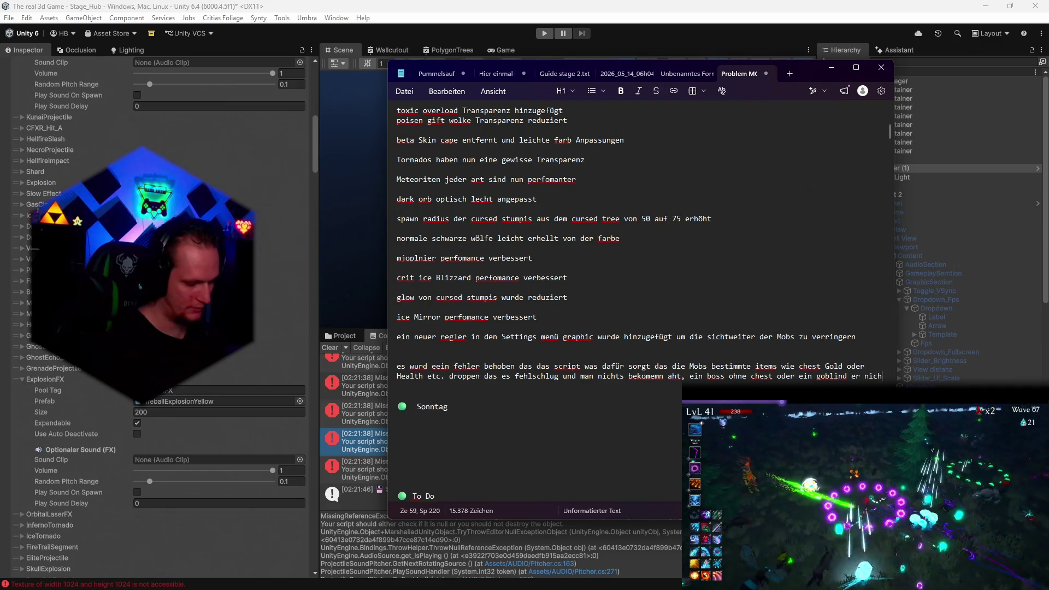
type("ts droppt etc,")
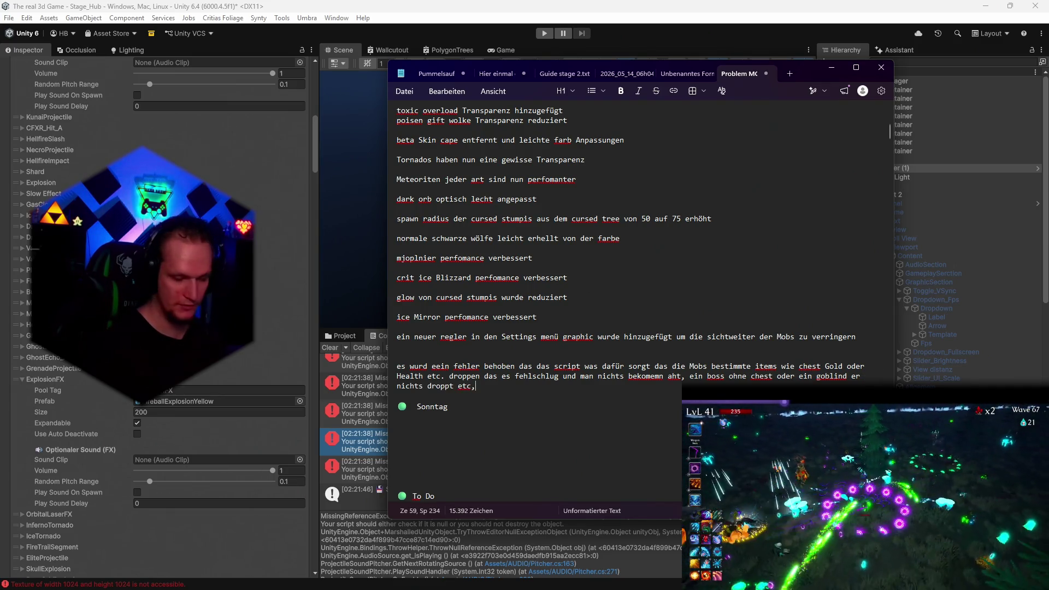
type(".")
key("Return")
key("Return")
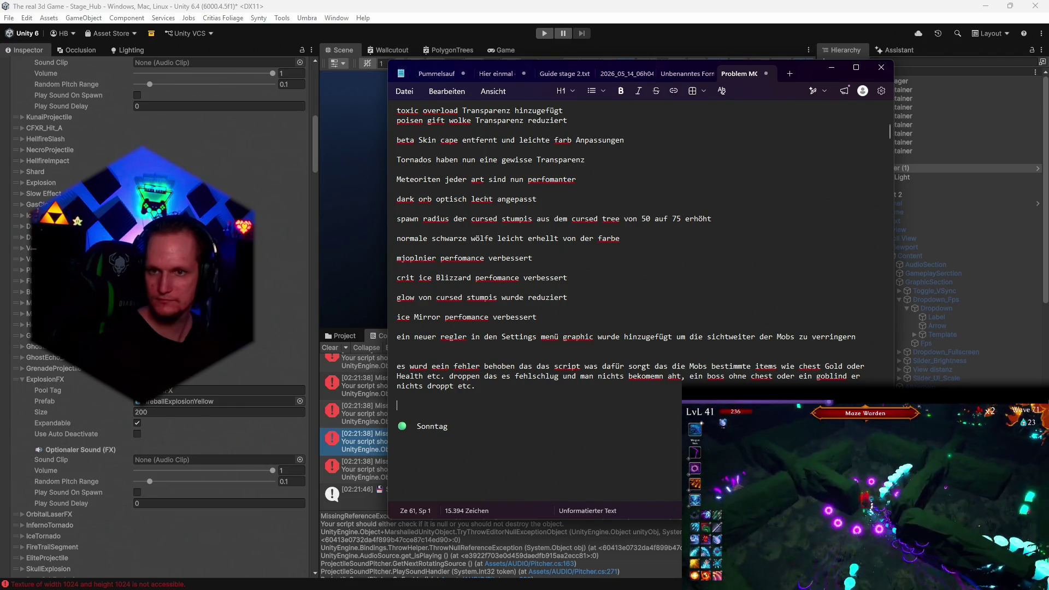
Dismiss the Meteor, item and Frozen Heart reward cards, start a New Run, and skip The Courtyard intro
key("alt+Tab")
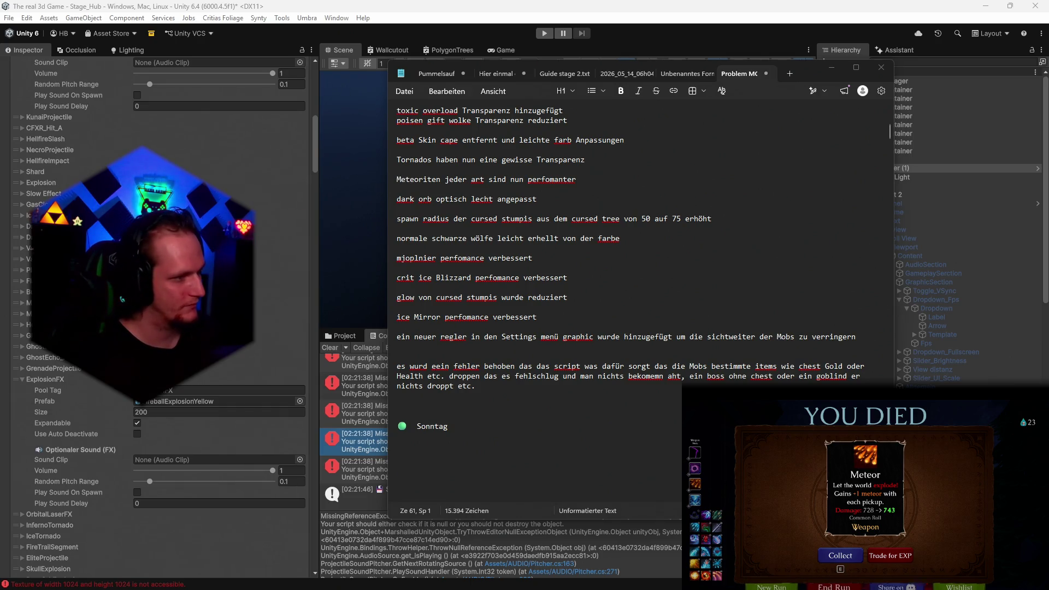
key("e")
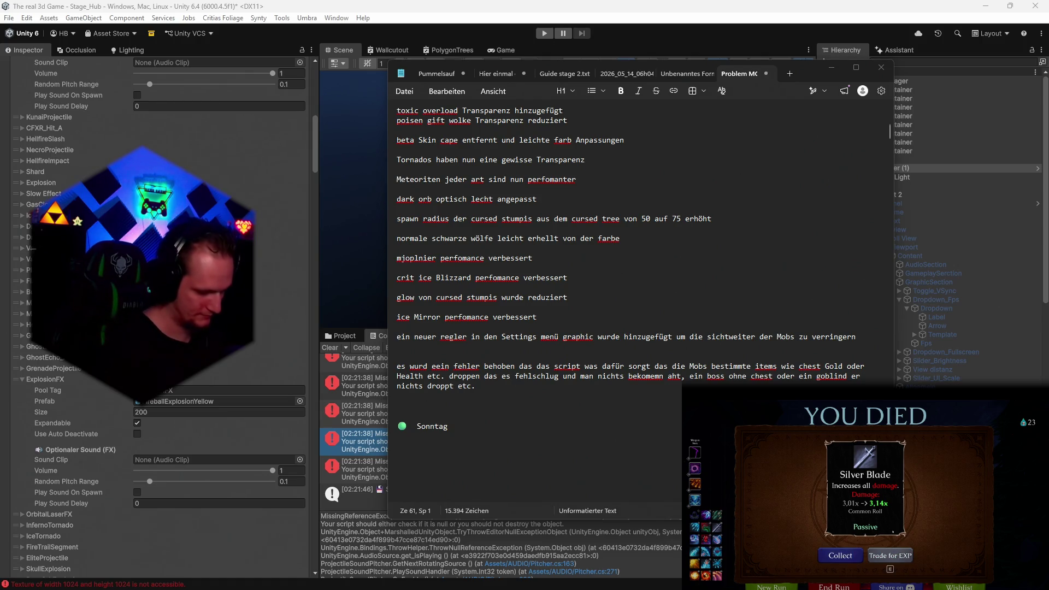
key("Return")
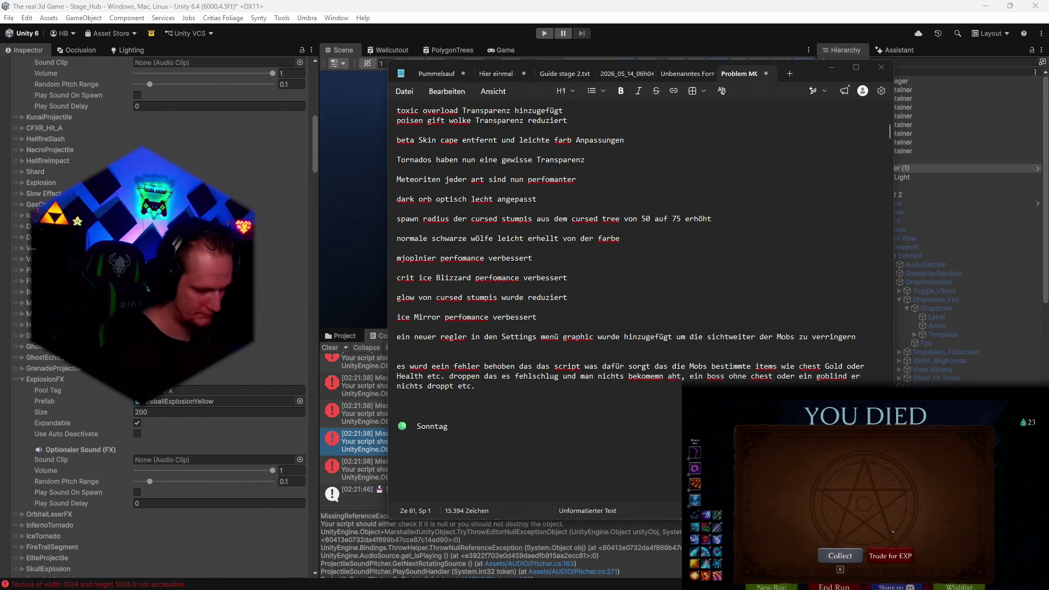
key("Return")
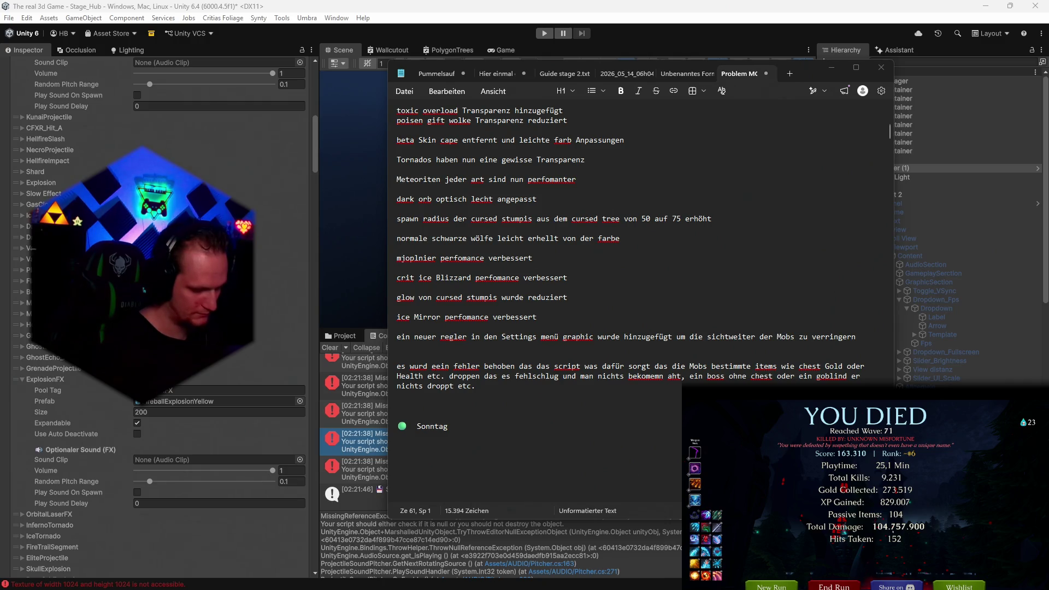
key("Return")
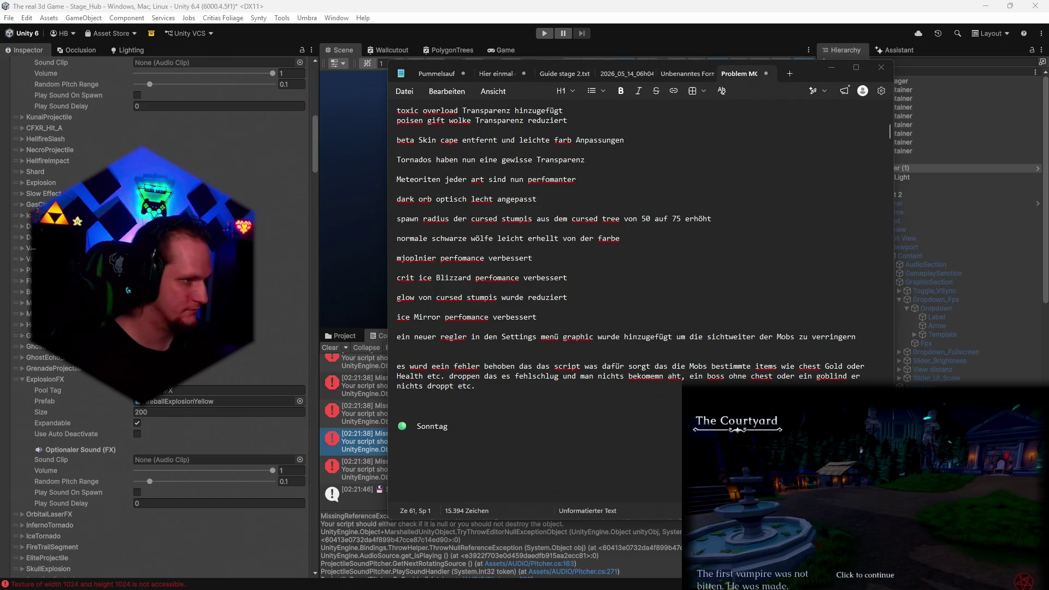
key("space")
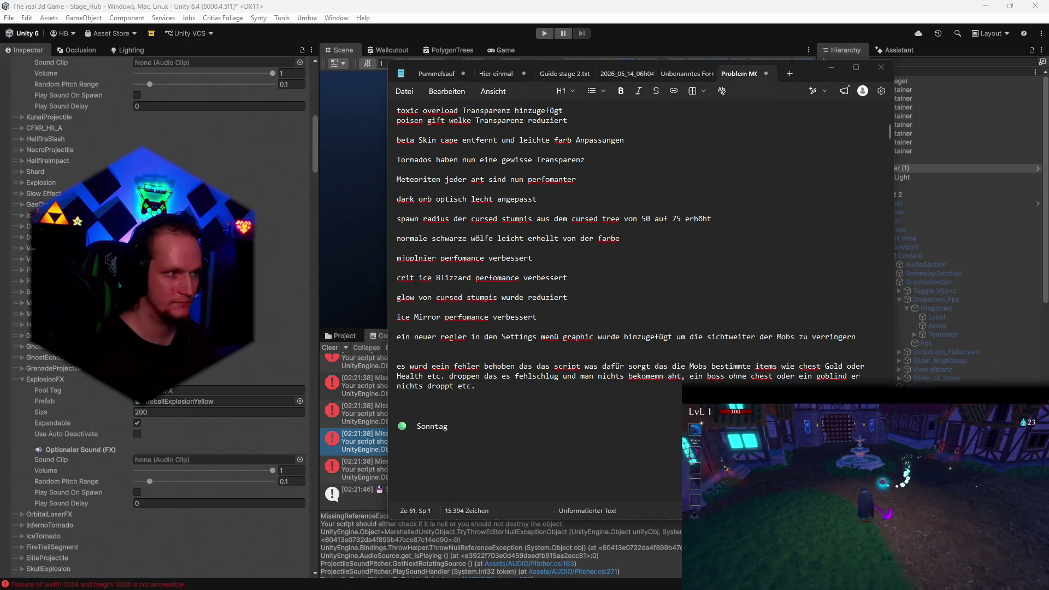
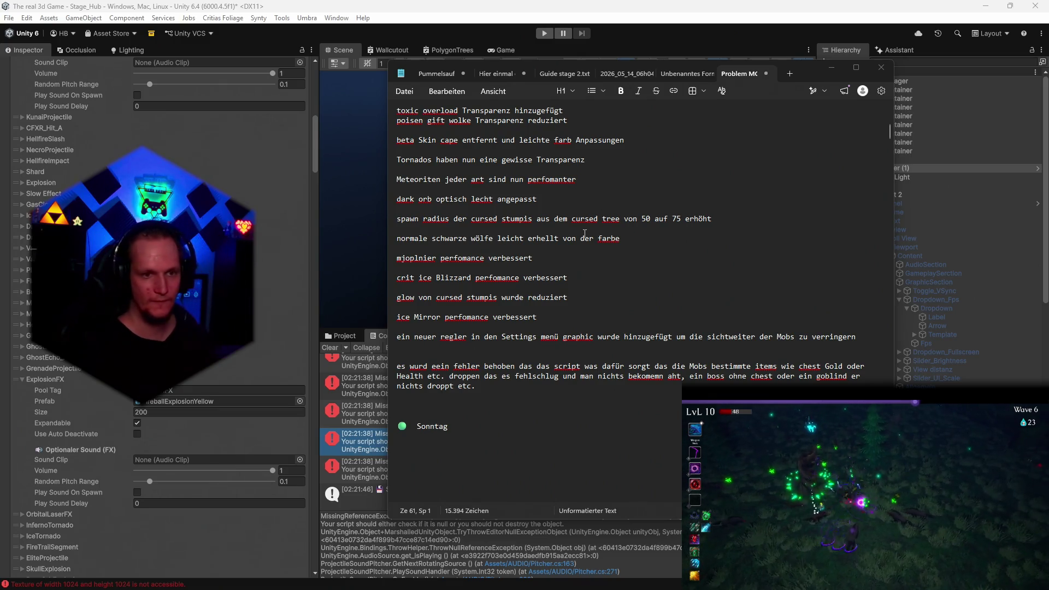
Add a patch note that reaching the end screen during a level-up or chest no longer lifts the pause
left_click(454, 409)
type("es")
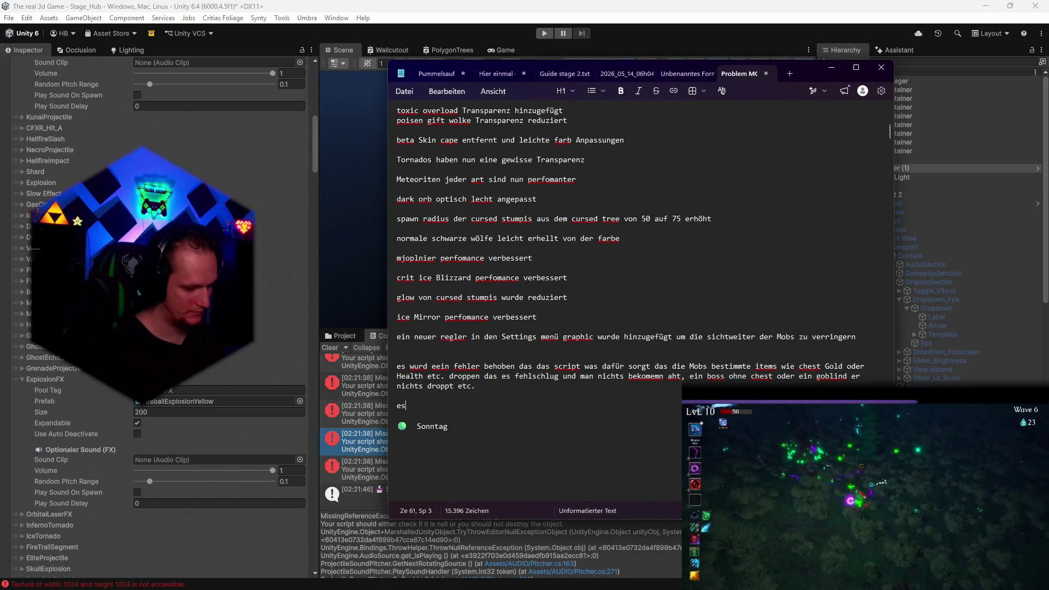
type(" wurd eiewn fehler b")
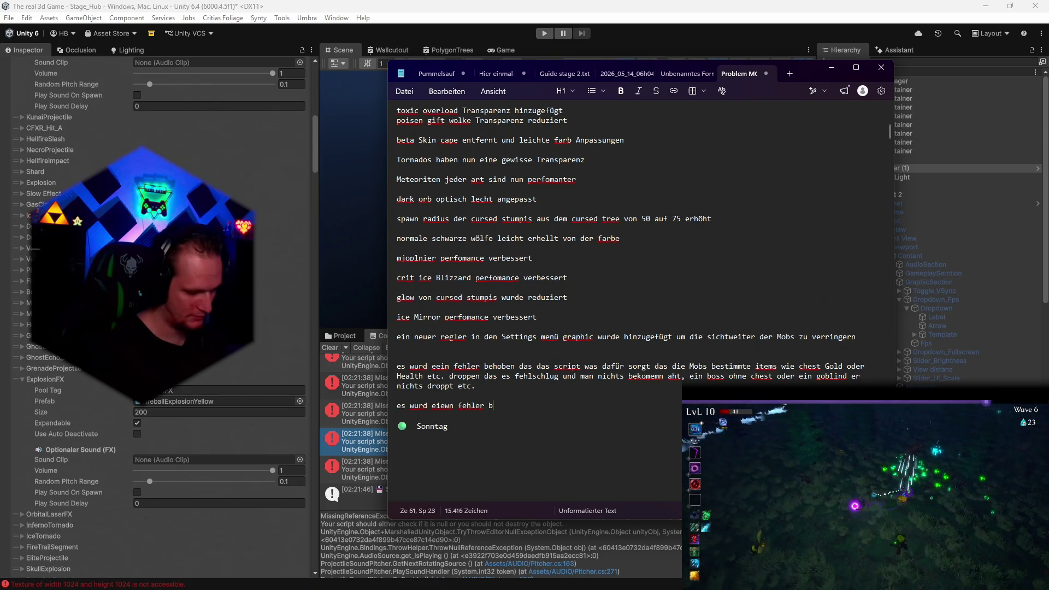
type("ehoebn das we")
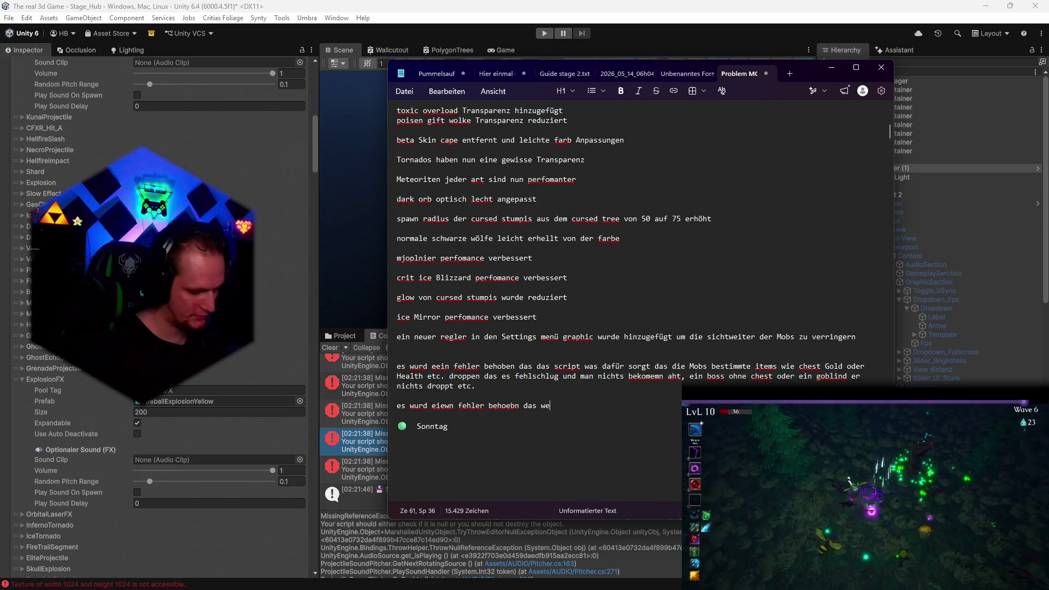
type("nn man in den e")
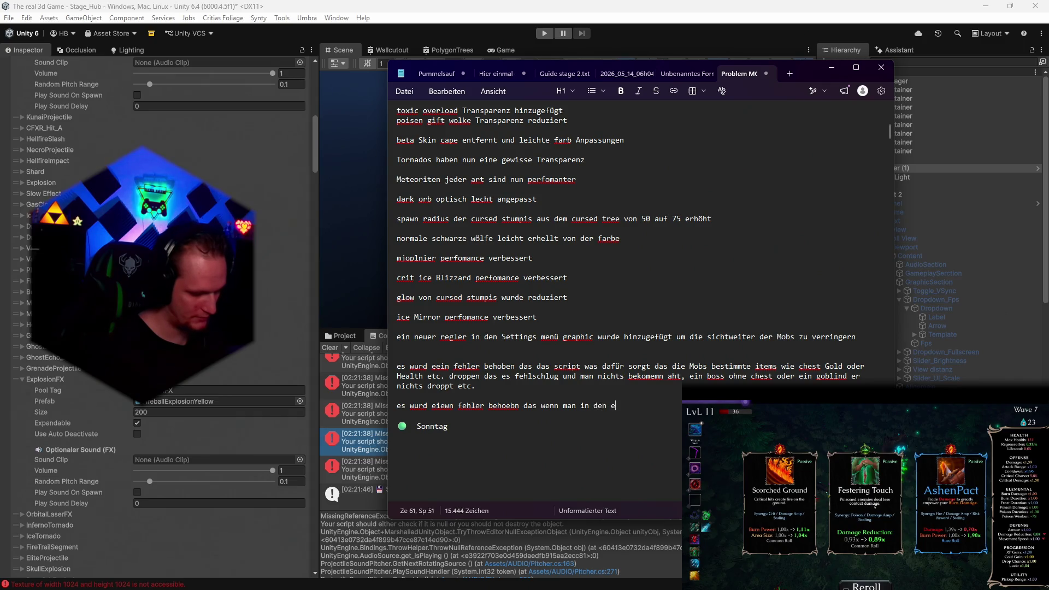
type("ndscreen kommt ")
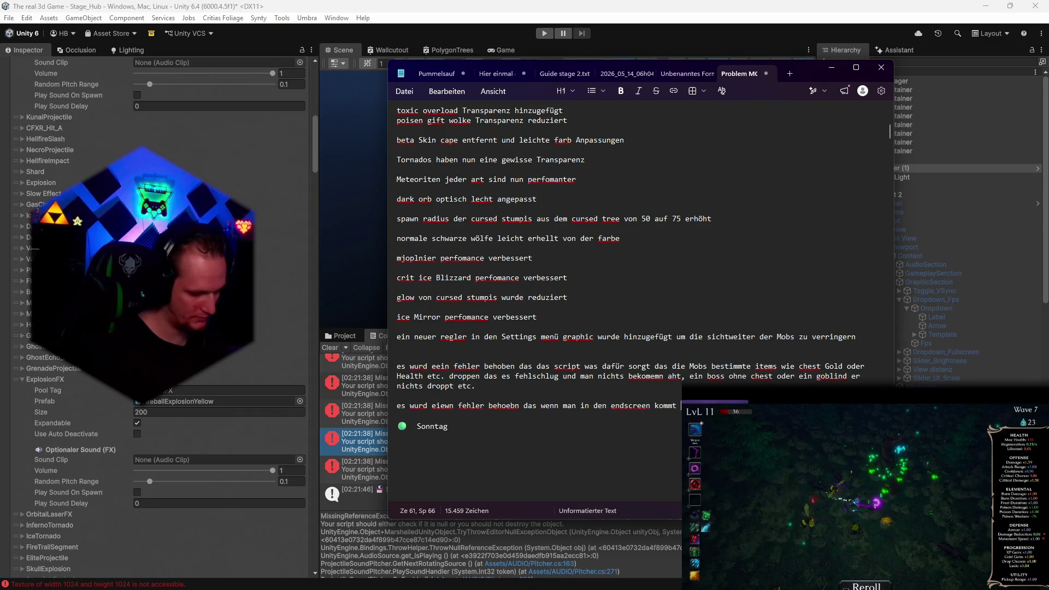
type("und dann d")
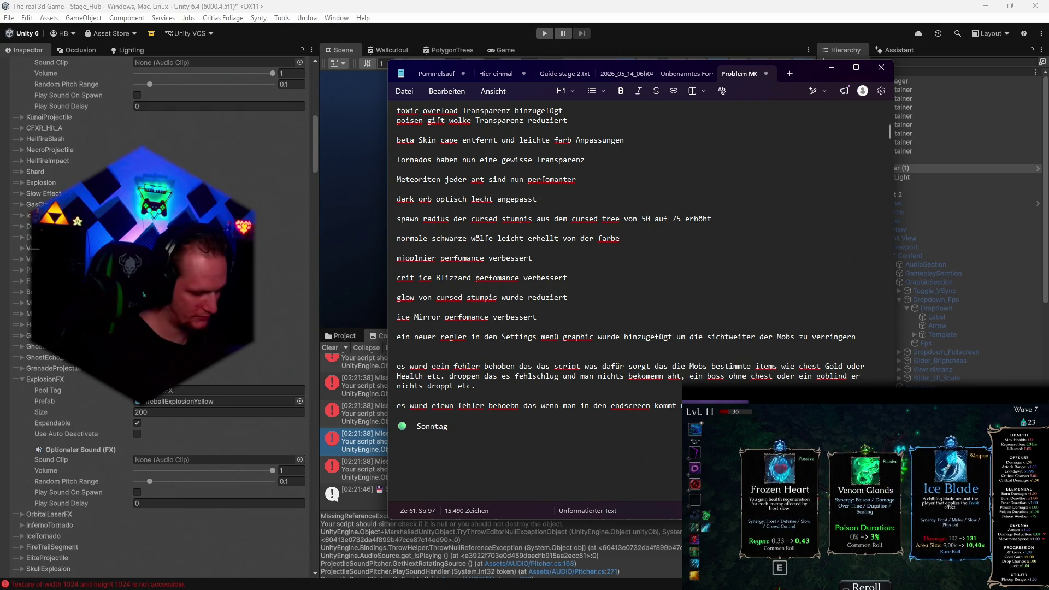
type("en di")
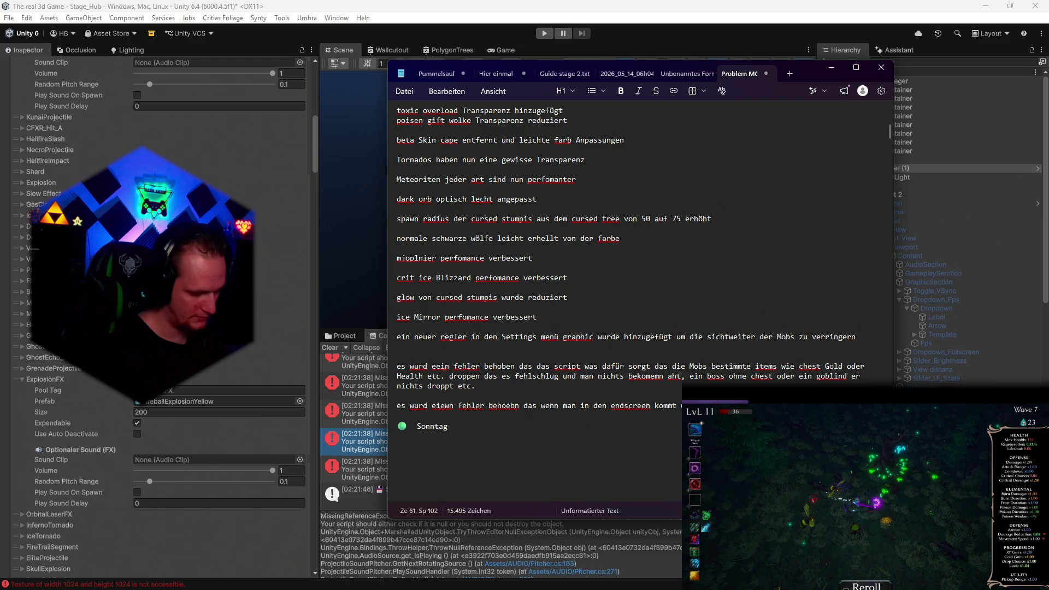
type("knopf dies")
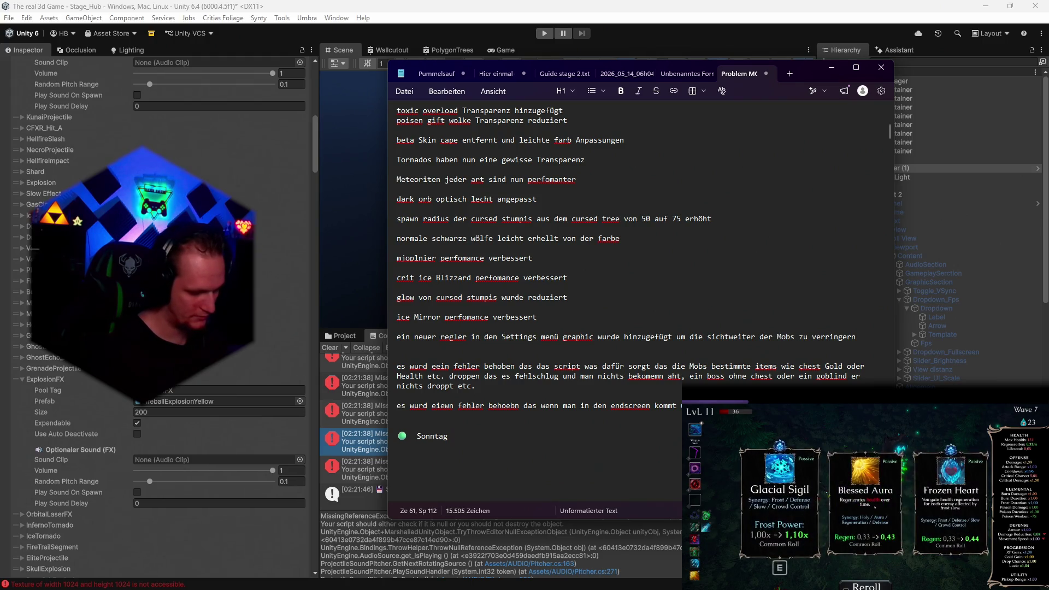
type("es dazu führte das man den pause Status aufgehoben hat")
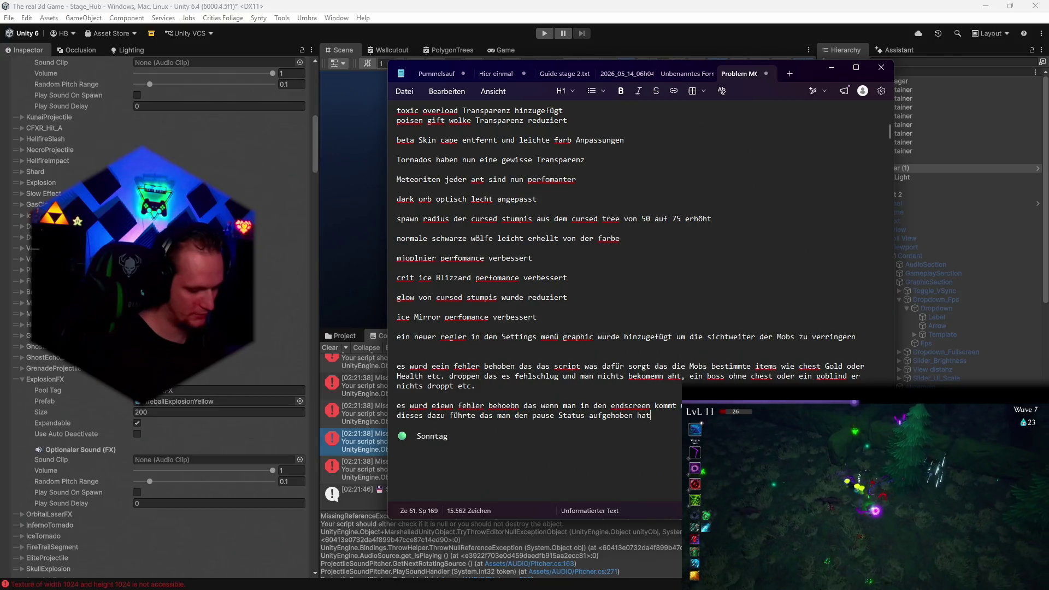
type(", bis h")
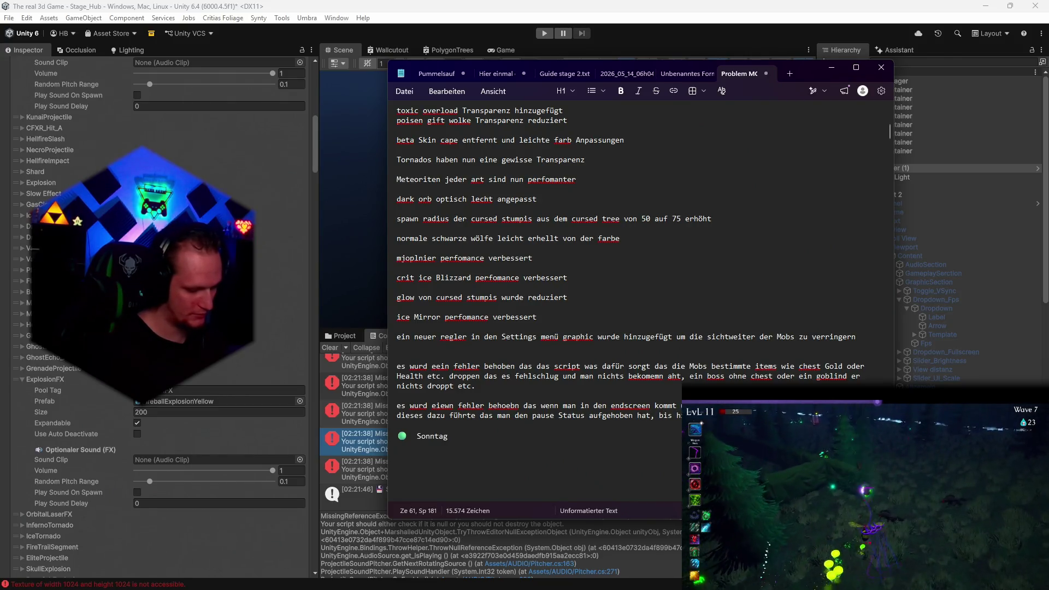
type("in zum ne")
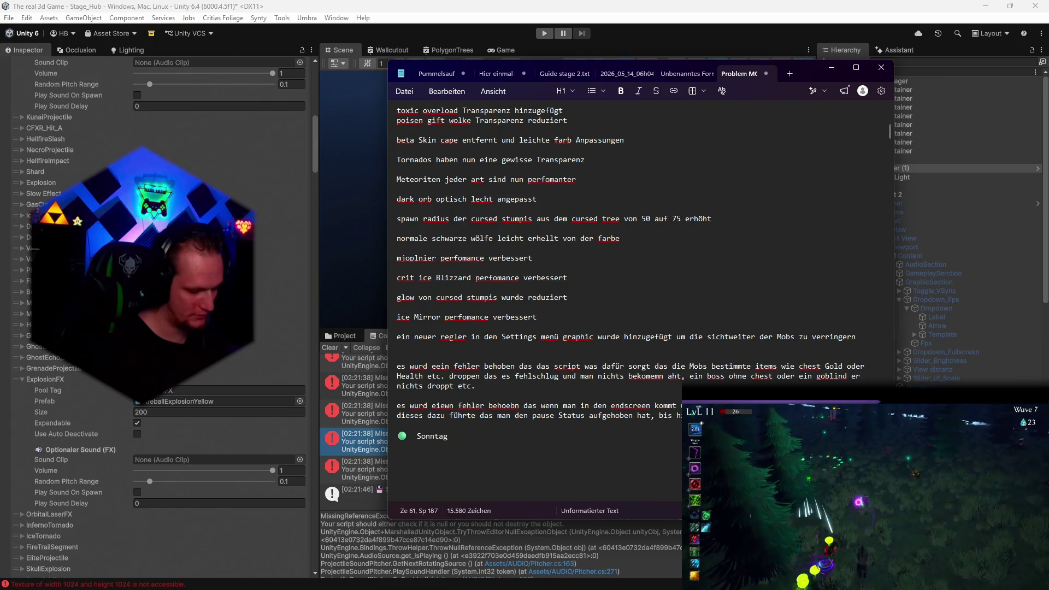
type("ustart des ")
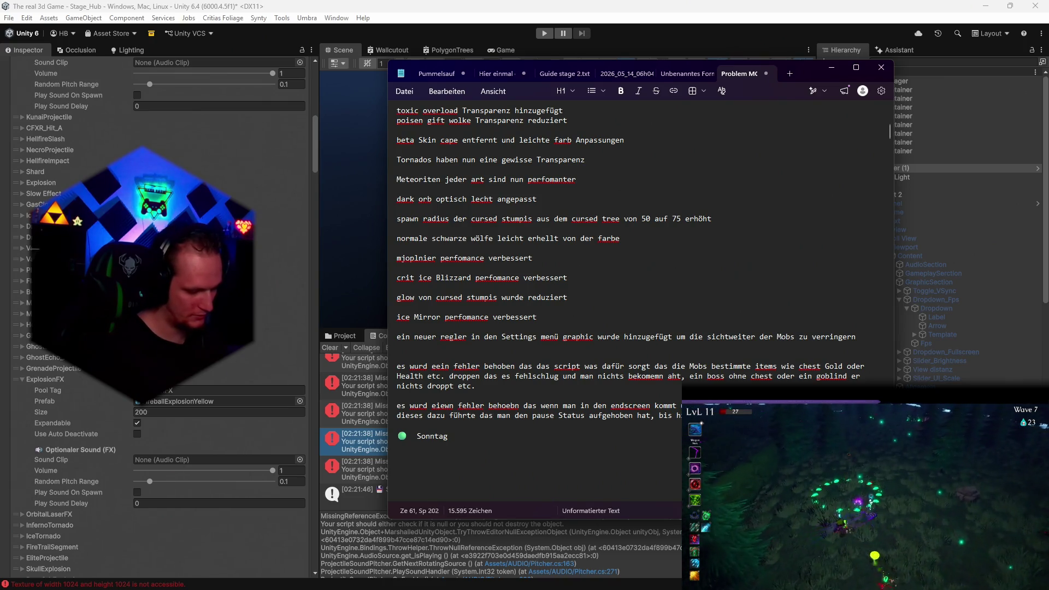
type("Spie wieder am play")
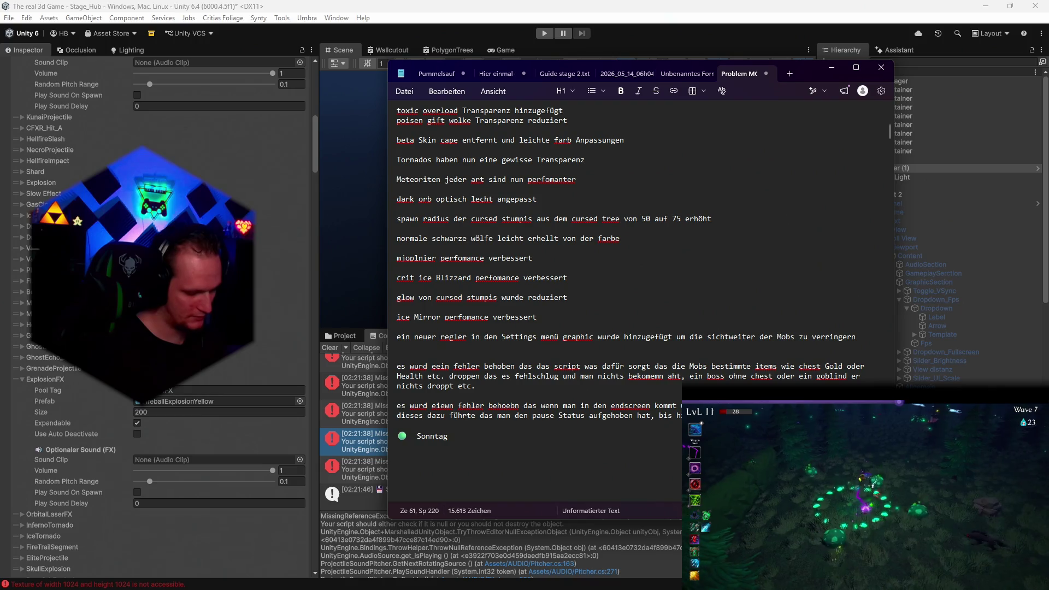
type("er haftet")
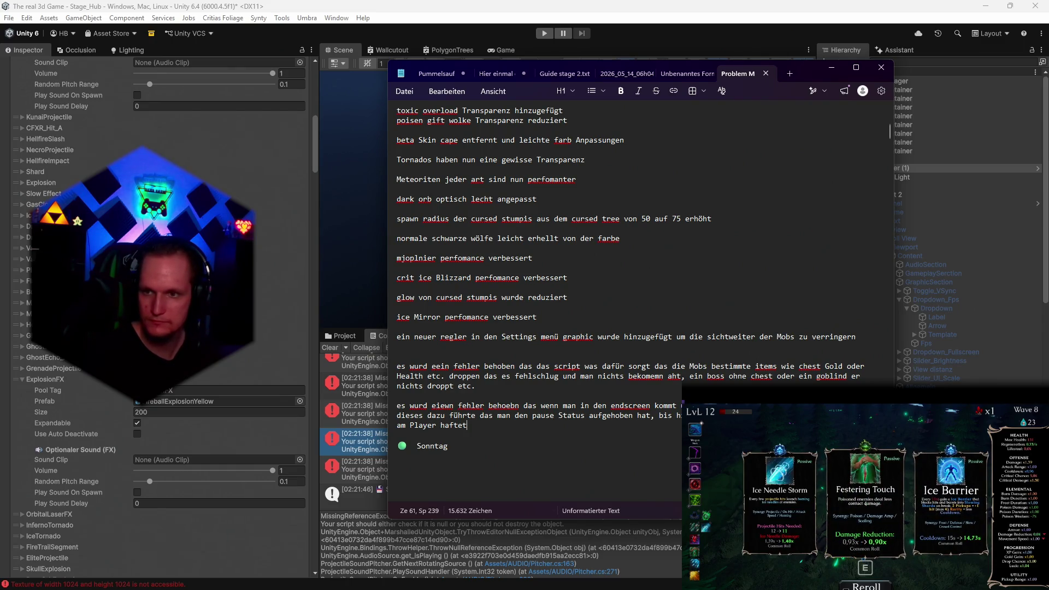
key("alt+Tab")
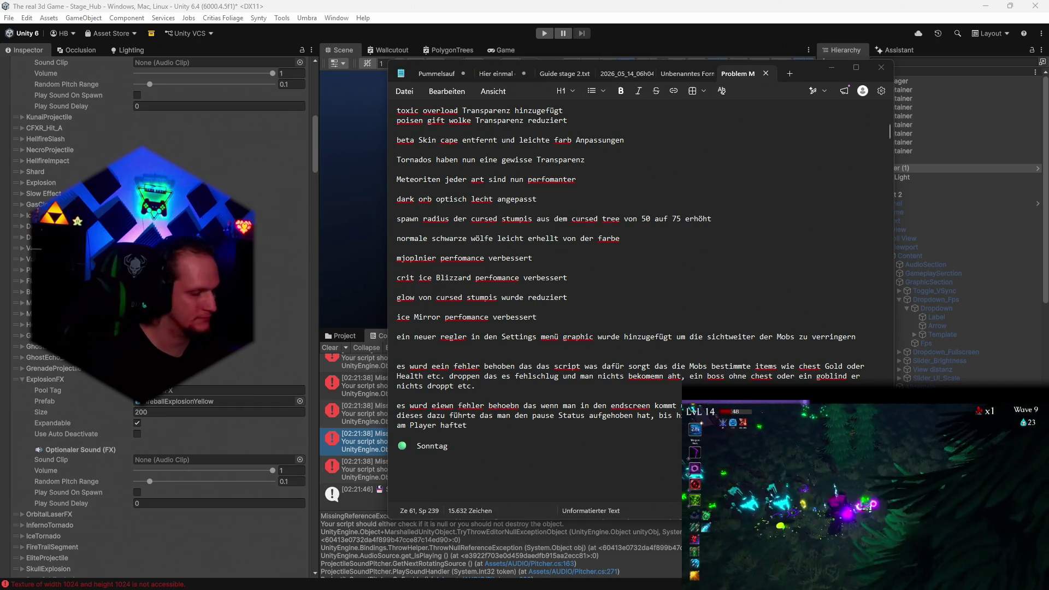
scroll(608, 391, "up", 3)
Scroll the patch notes down to the To Do section, then minimize Notepad
scroll(608, 392, "down", 5)
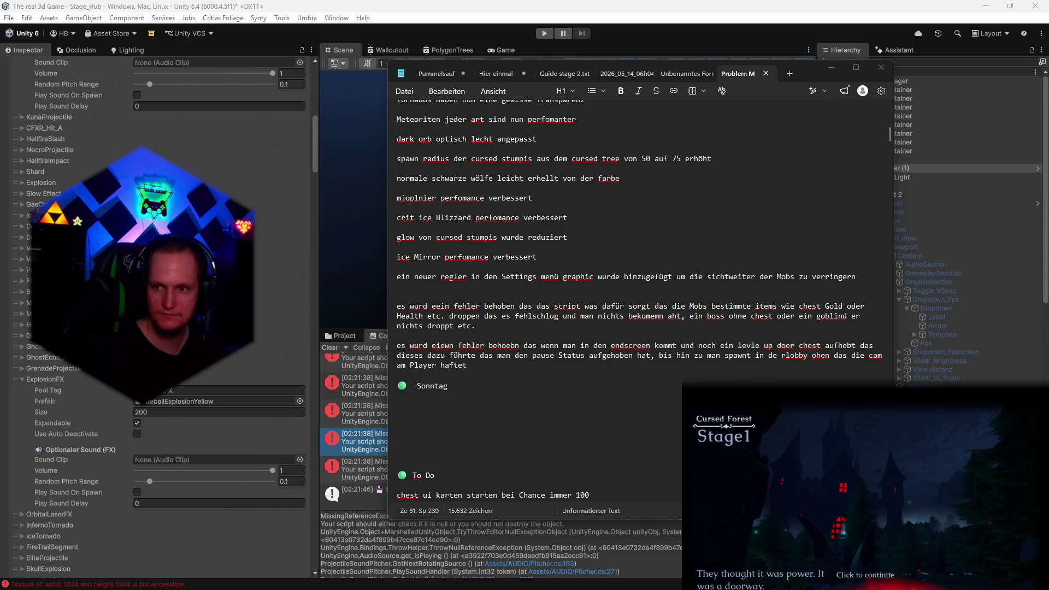
left_click(824, 68)
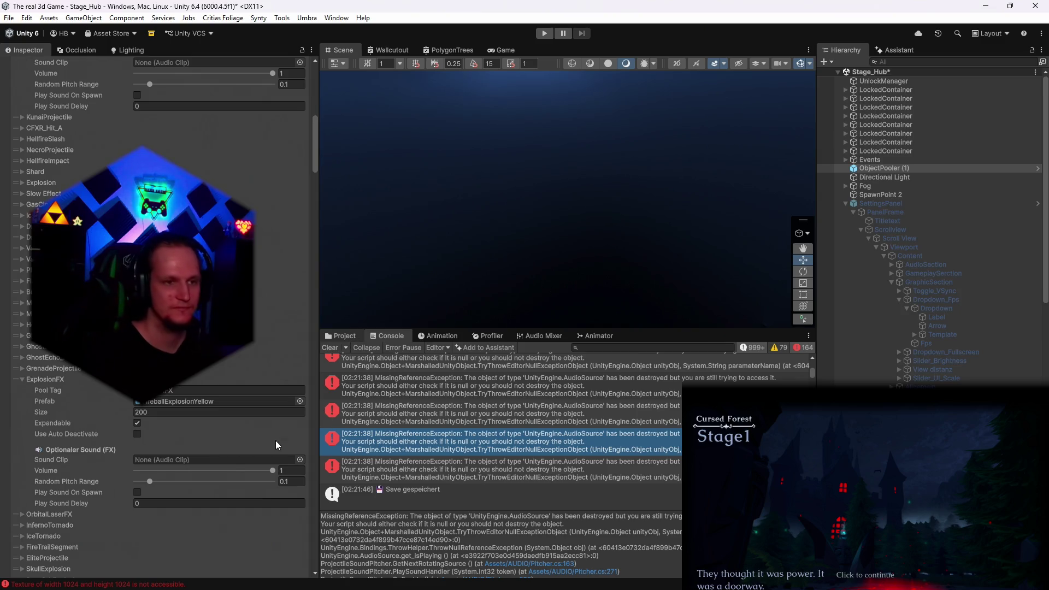
Assign the 24 upgrade data asset to the DashCooldown prefab's Upgrade field
left_click(336, 335)
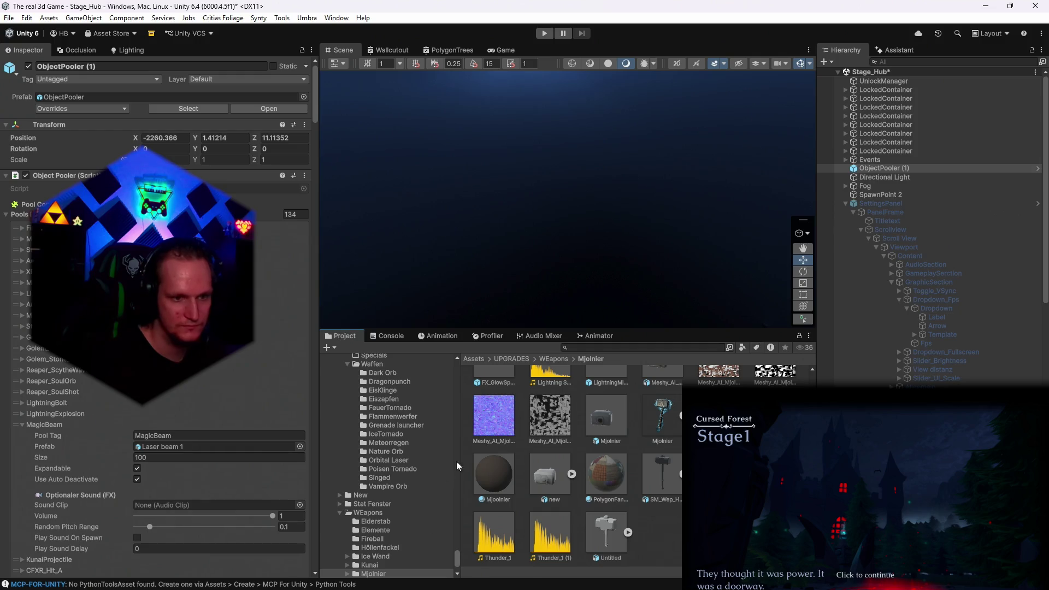
scroll(399, 496, "up", 3)
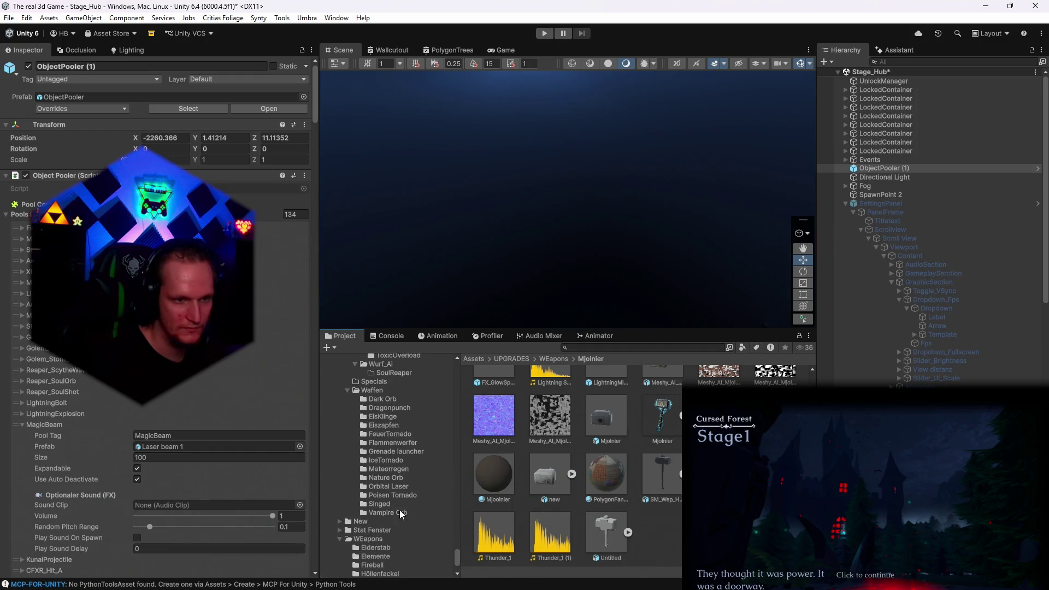
scroll(404, 498, "up", 5)
left_click(393, 433)
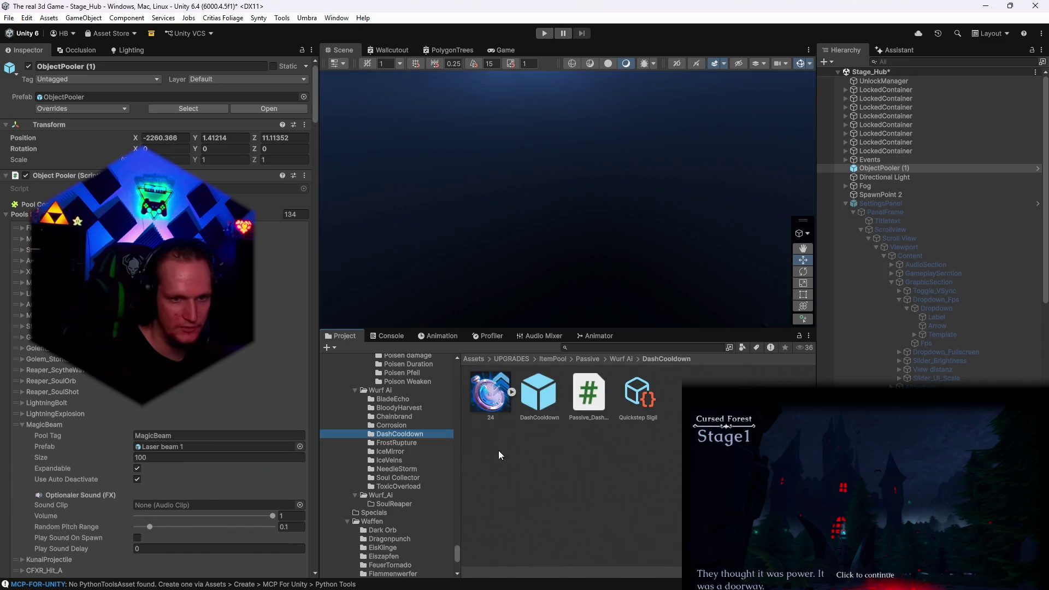
left_click(527, 389)
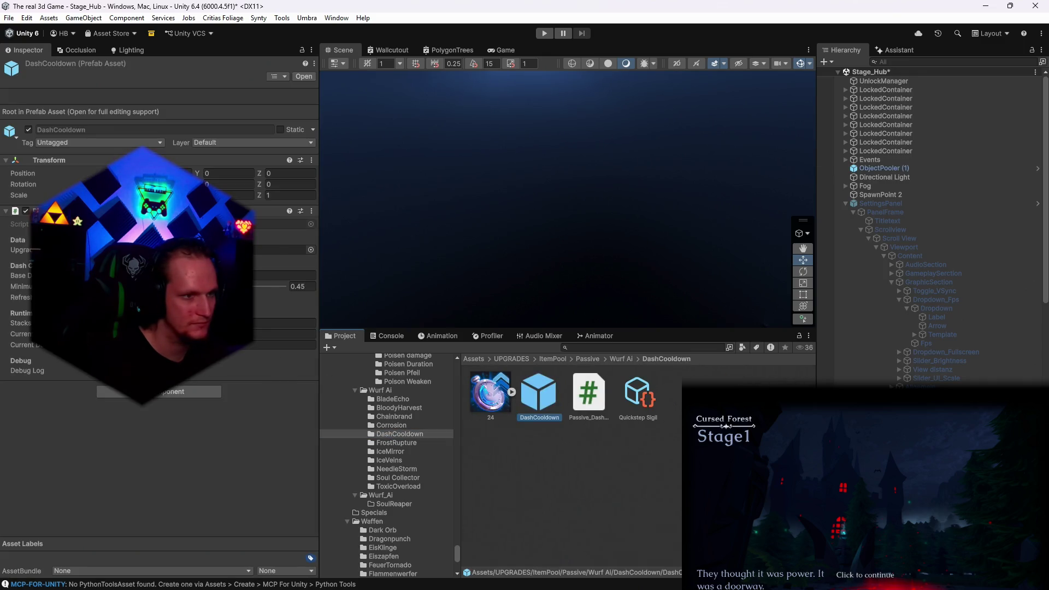
left_click_drag(321, 273, 398, 273)
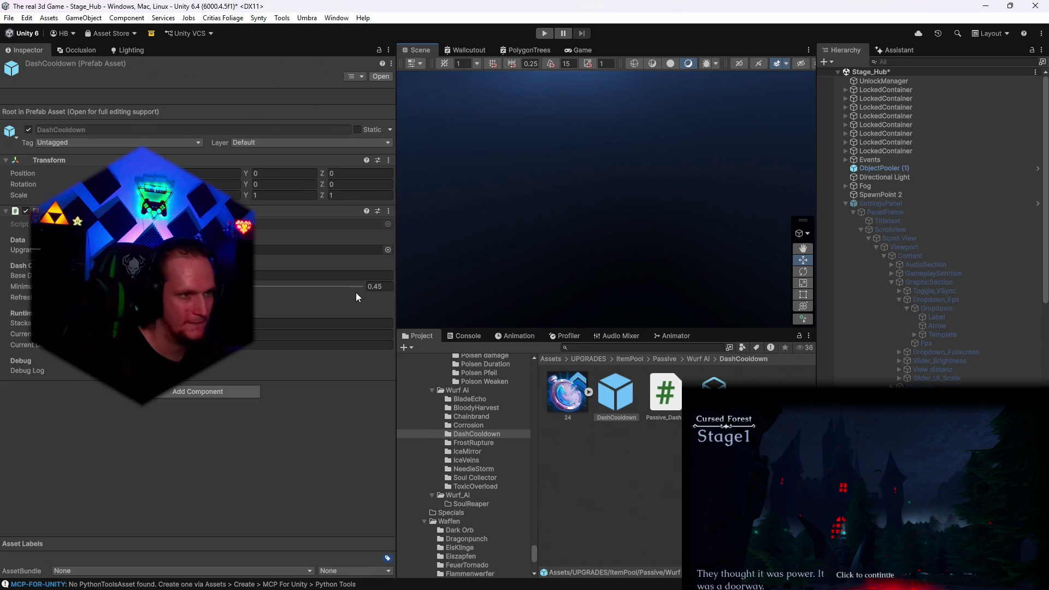
left_click_drag(567, 392, 322, 250)
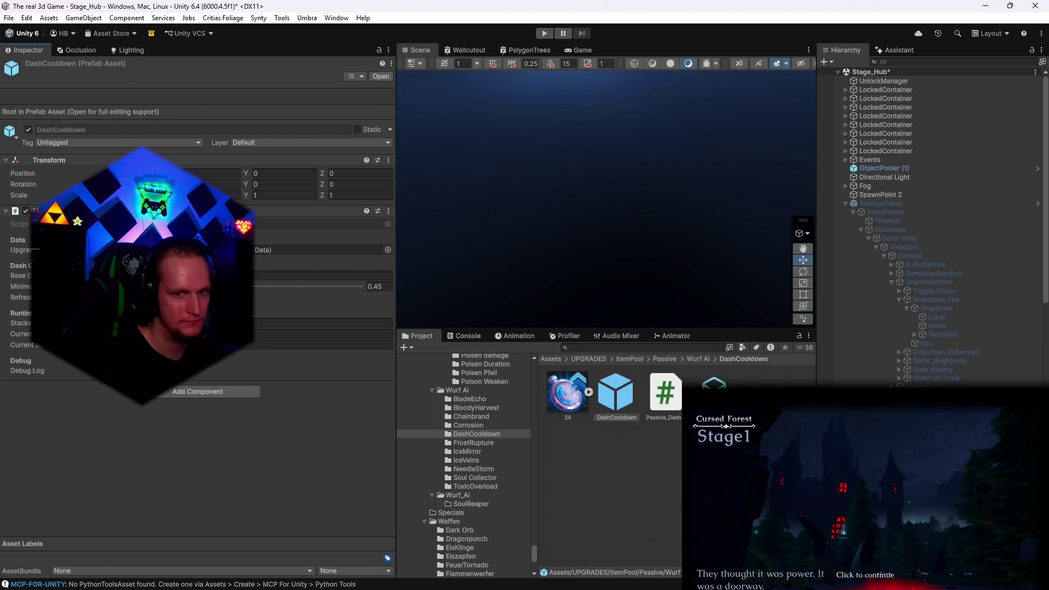
left_click(573, 398)
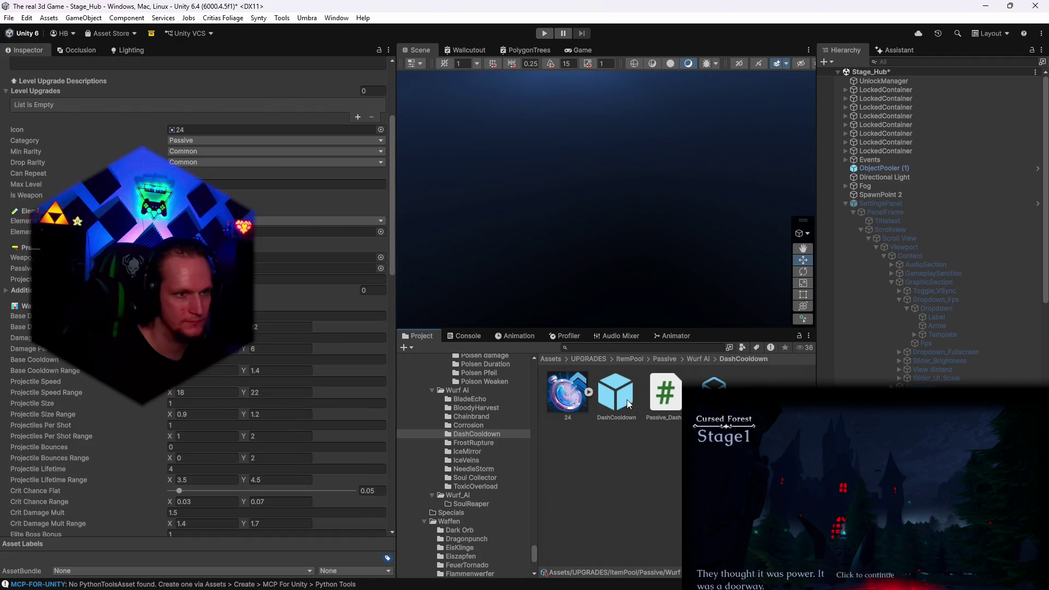
left_click(627, 399)
Bring the Notepad patch notes back in front of Unity
key("alt+Tab")
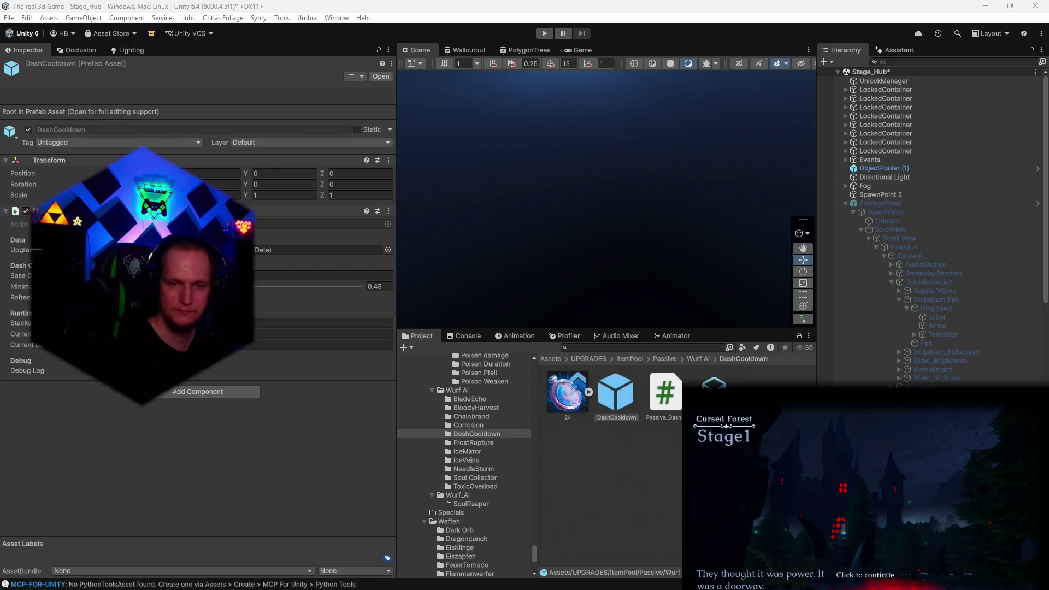
mouse_move(383, 589)
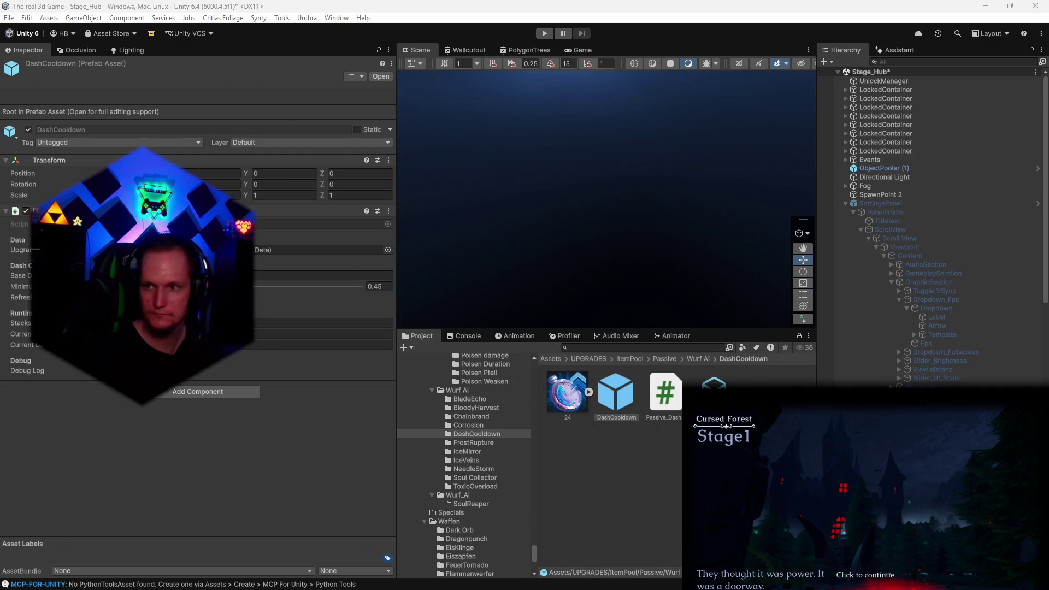
mouse_move(524, 589)
left_click(637, 577)
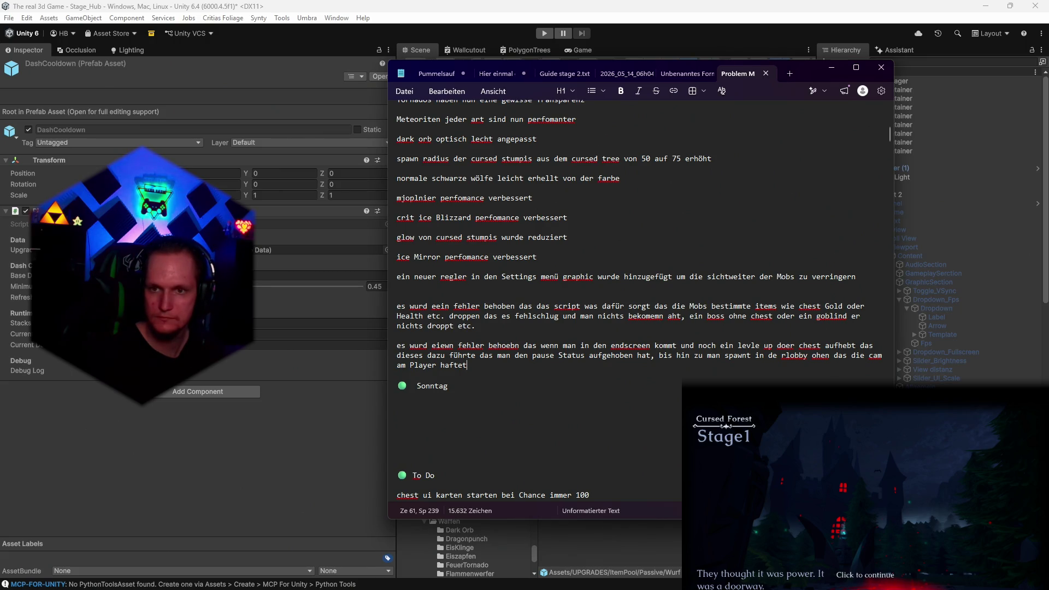
Add the line 'dash cooldown passive hat nun kein cap mehr' below the last entry
key("Return")
key("Return")
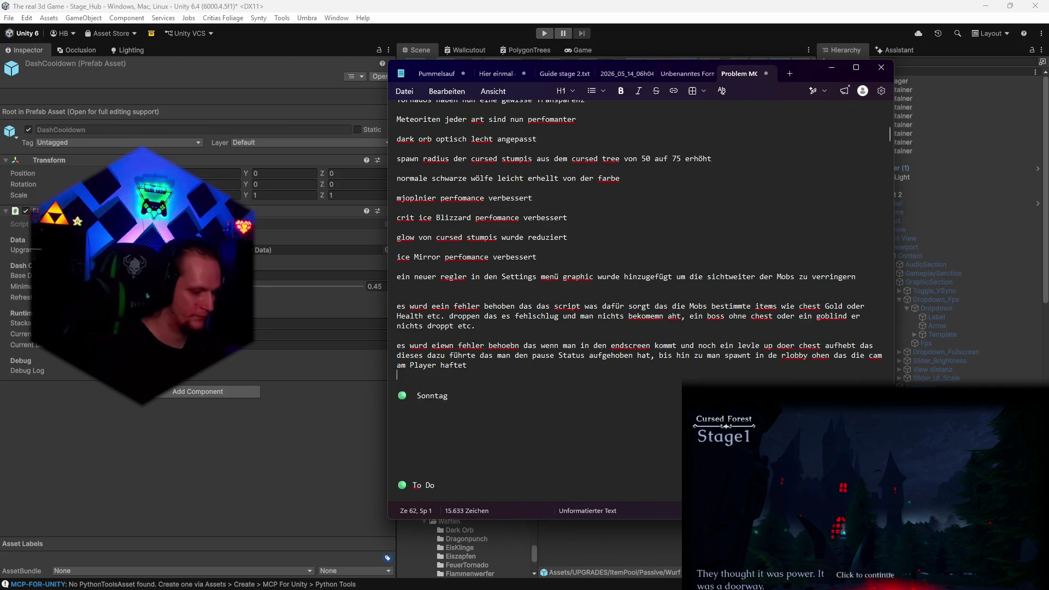
type("dash cooldown passiv")
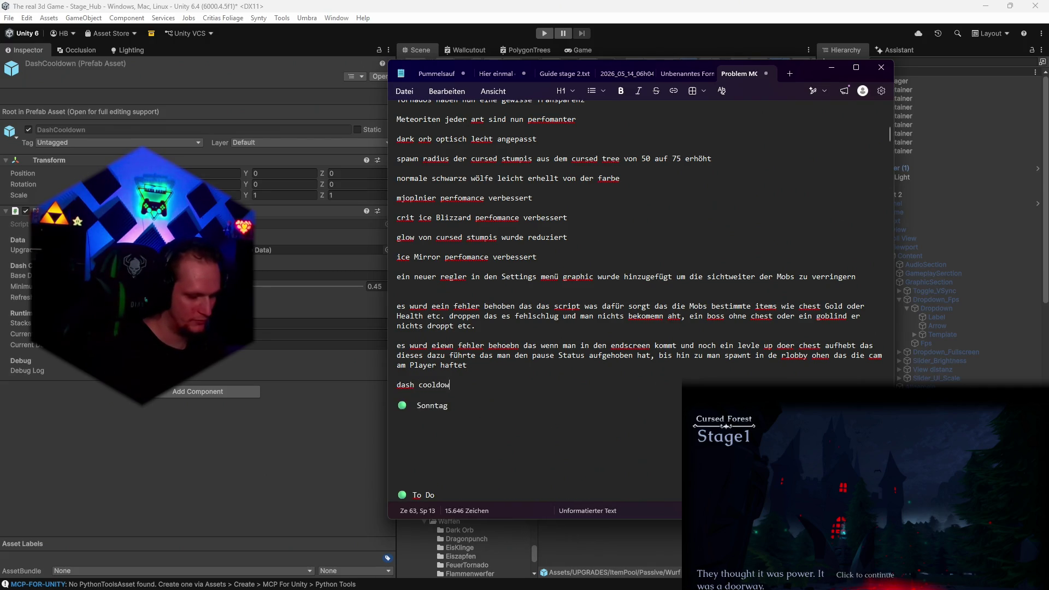
type("e ha")
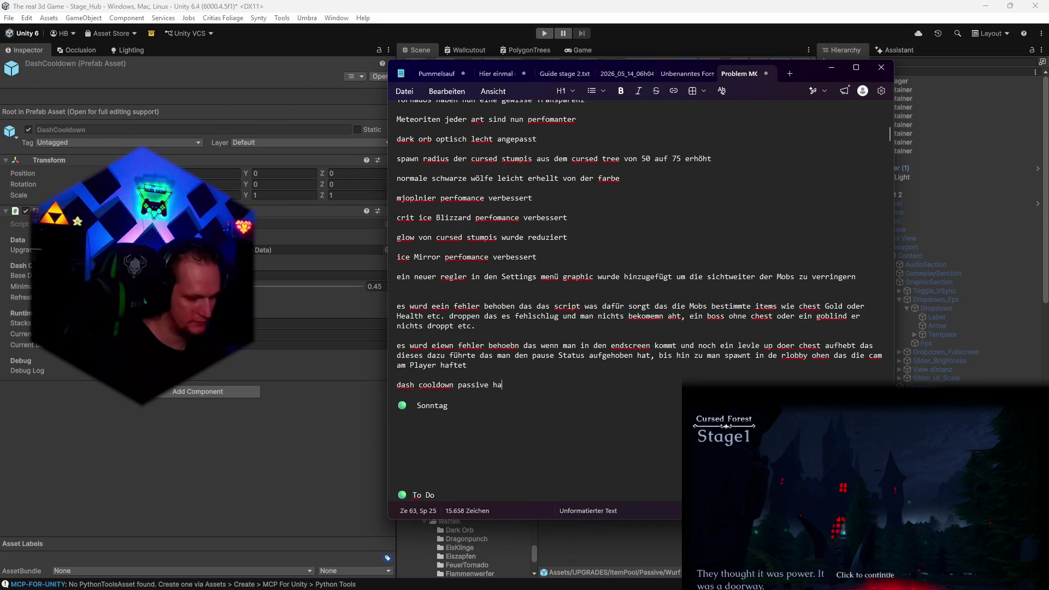
type("t nun kein cap mehr")
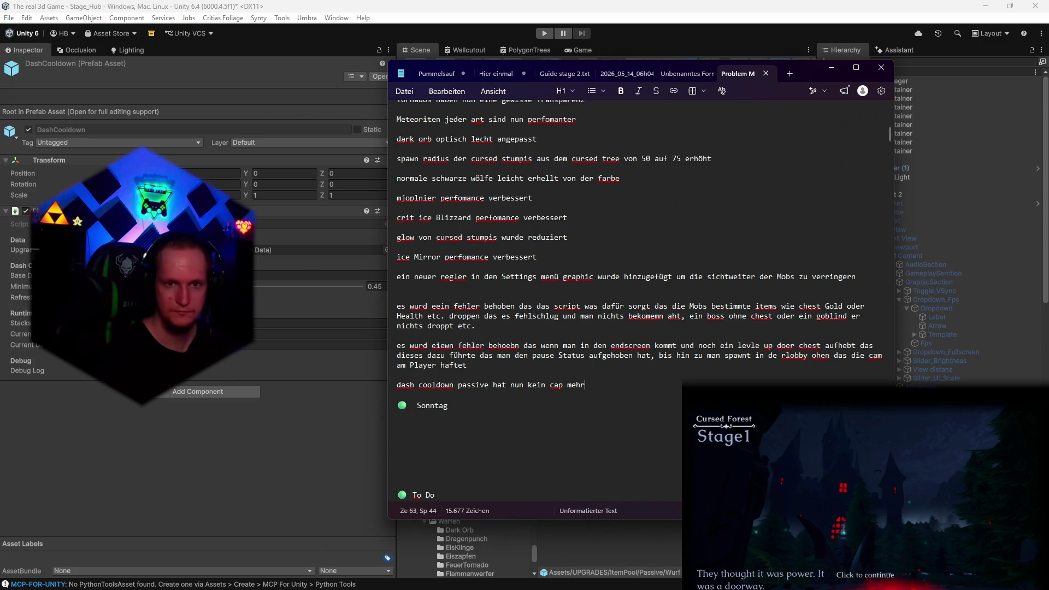
Append 'was die perfomance auf manchen geröten verbessern kann' to the settings-slider entry
left_click(870, 276)
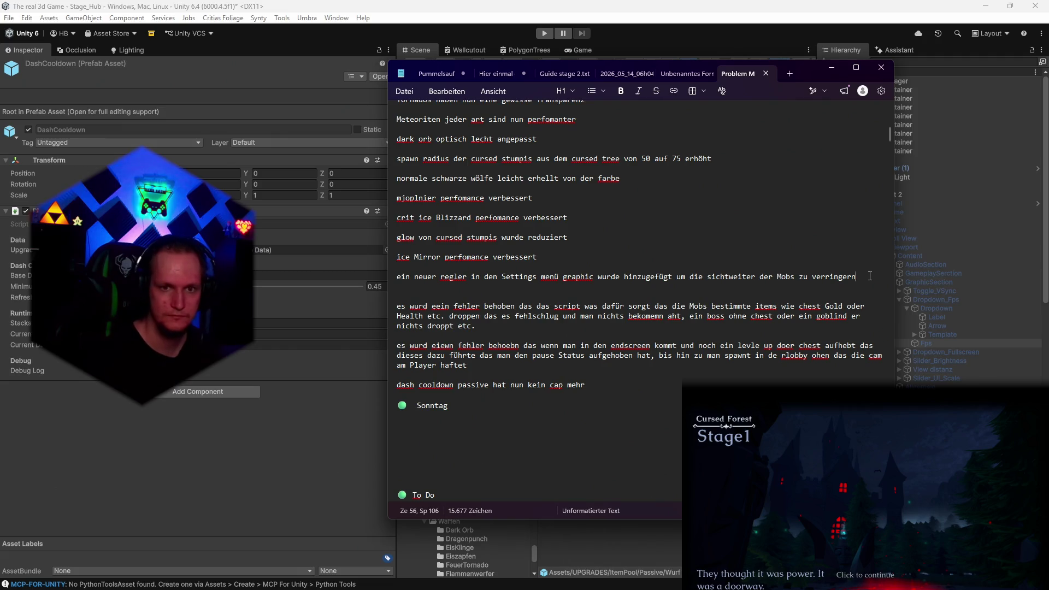
type("was die perfomance auf manchen geröten verbessern kann")
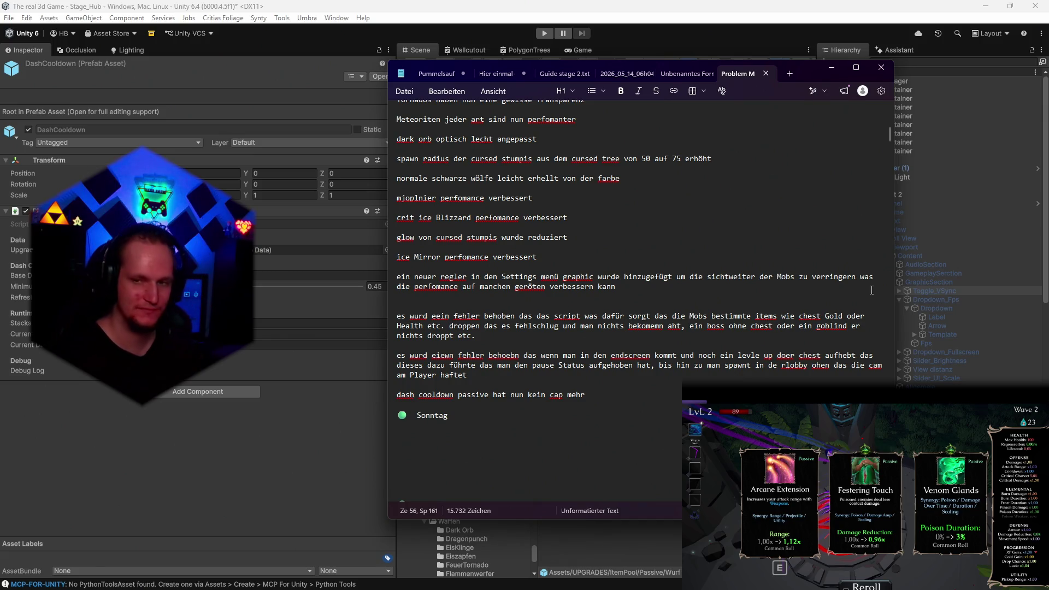
left_click(587, 554)
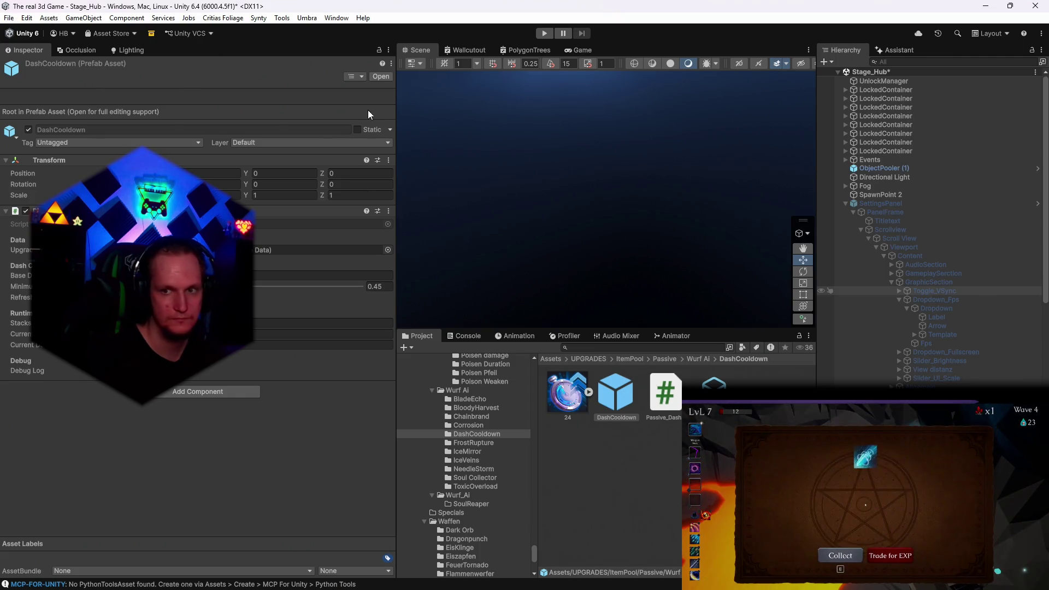
Open Unity's File menu
left_click(11, 19)
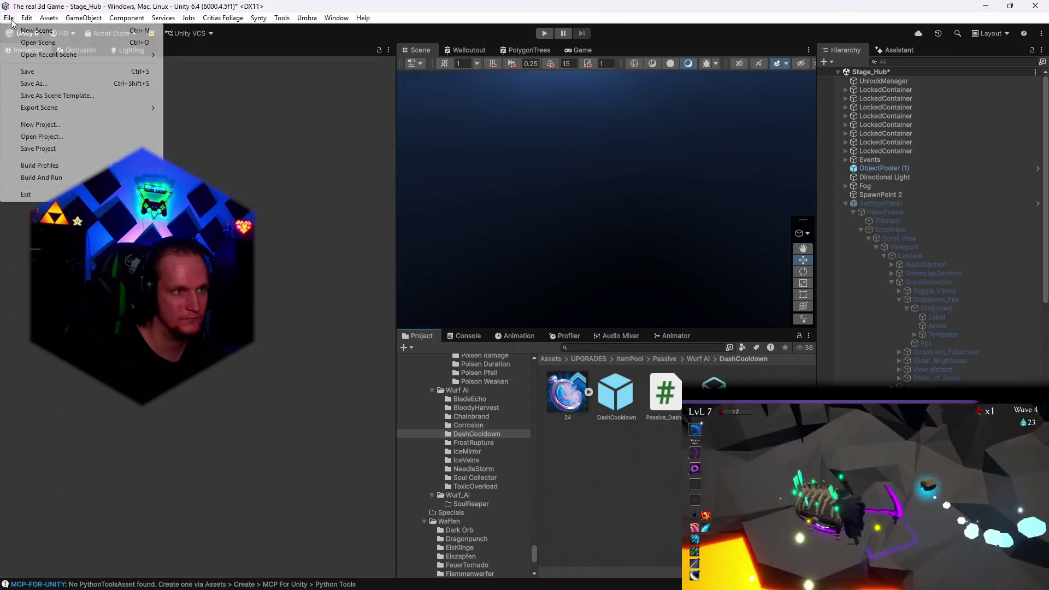
Save the project with File > Save Project and reselect the DashCooldown prefab
left_click(27, 71)
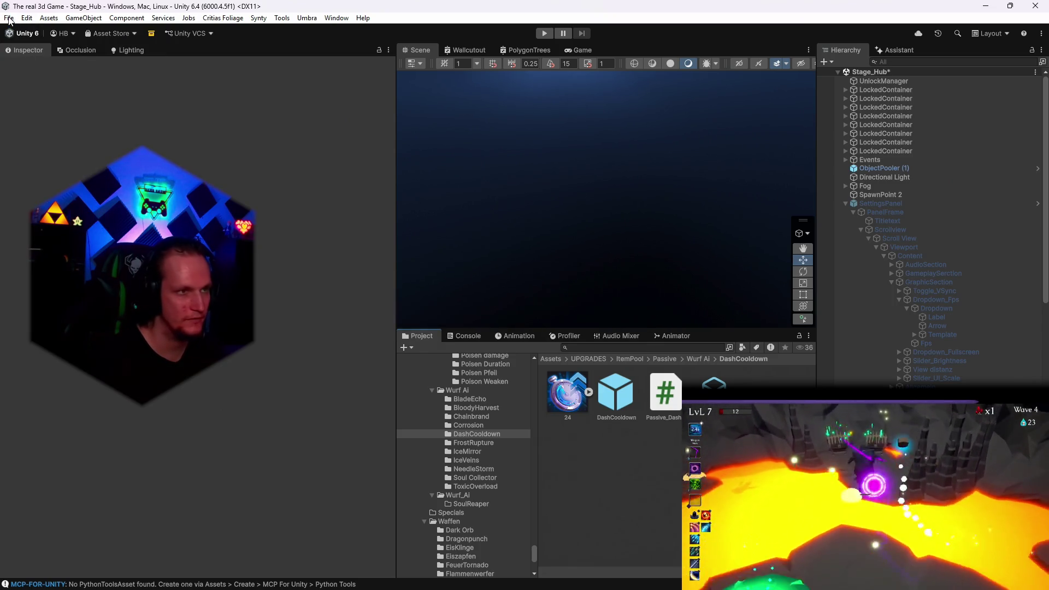
left_click(9, 18)
left_click(34, 147)
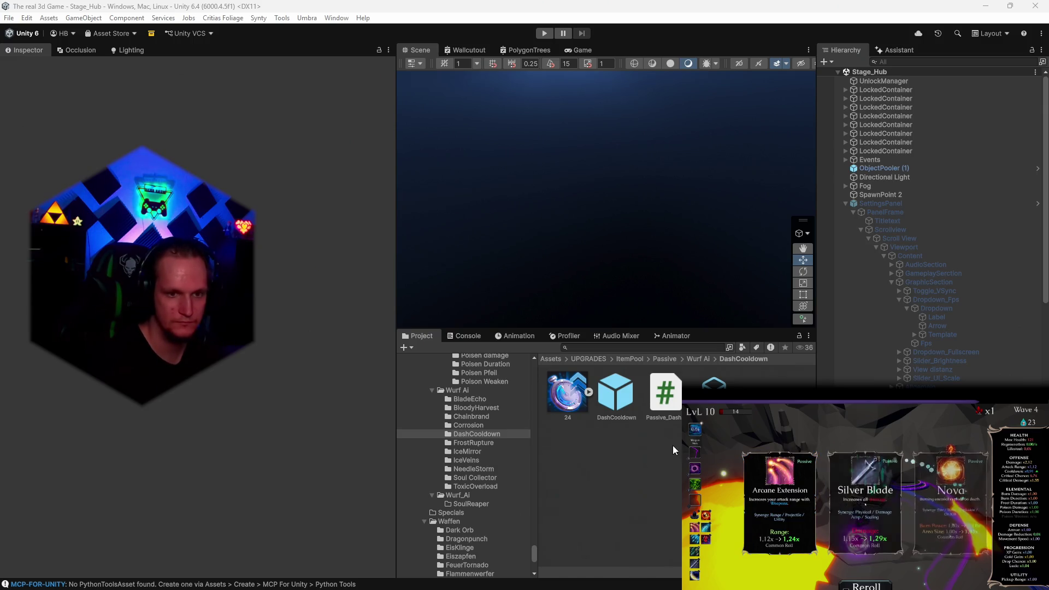
left_click(616, 401)
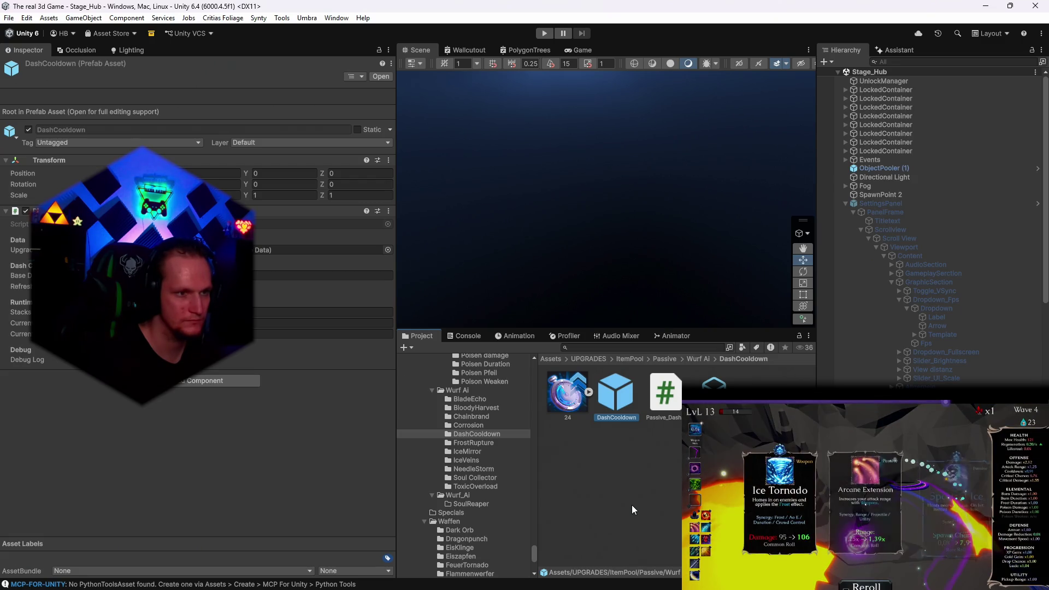
left_click(632, 504)
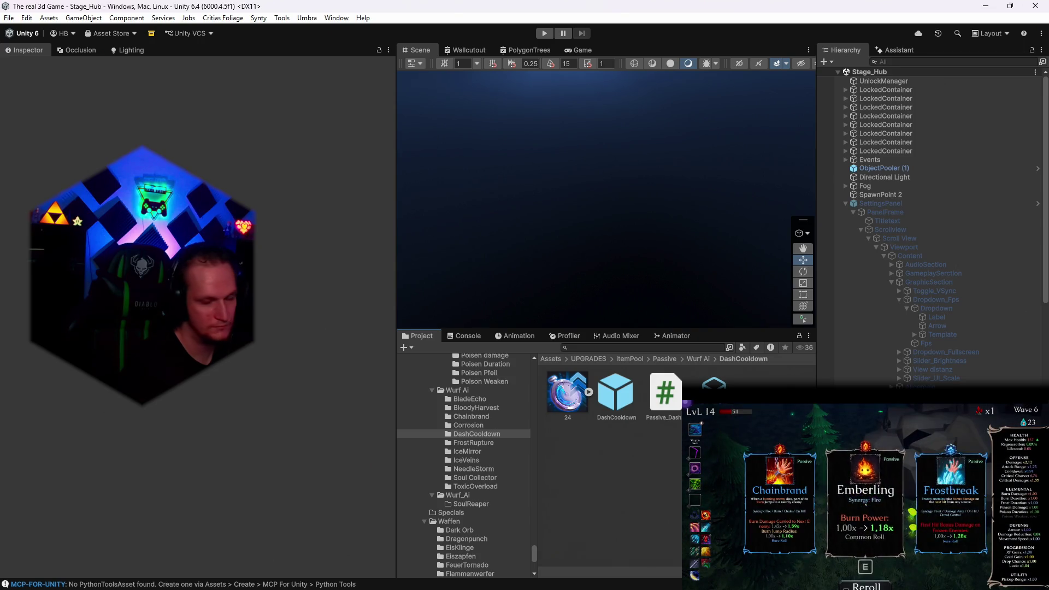
key("1")
type("MOB")
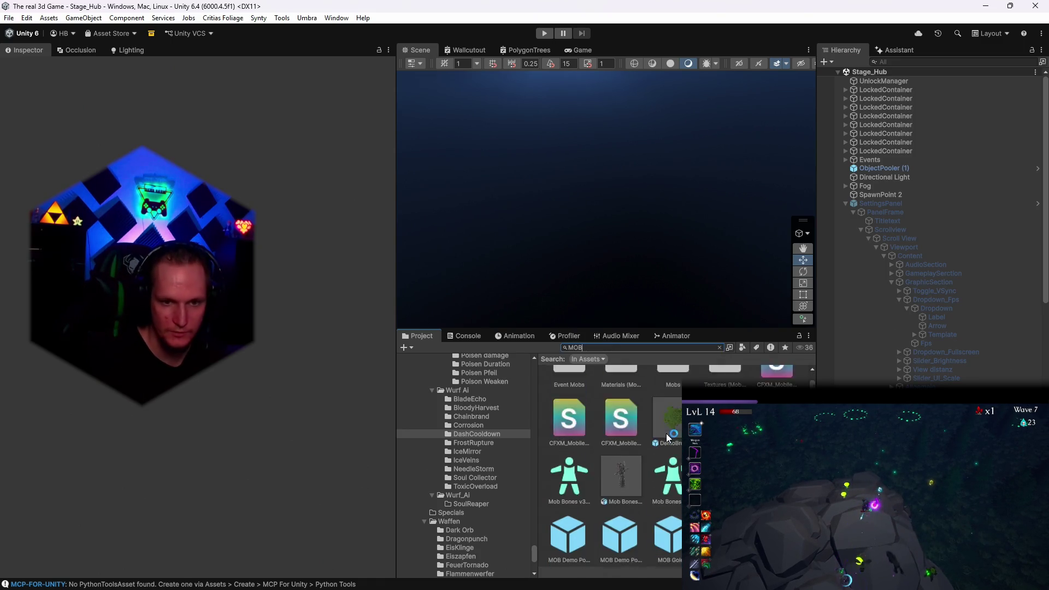
Browse the MOB search results, then clear the search to show the ENEMYS > Enemys > Mobs folder
left_click(667, 434)
left_click(719, 347)
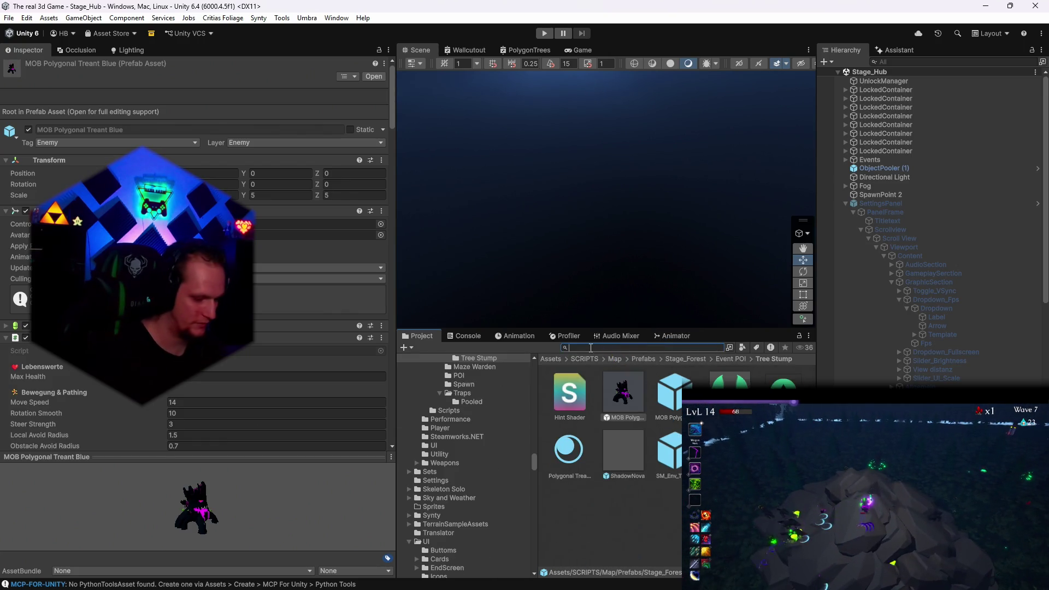
scroll(618, 437, "down", 2)
left_click(619, 470)
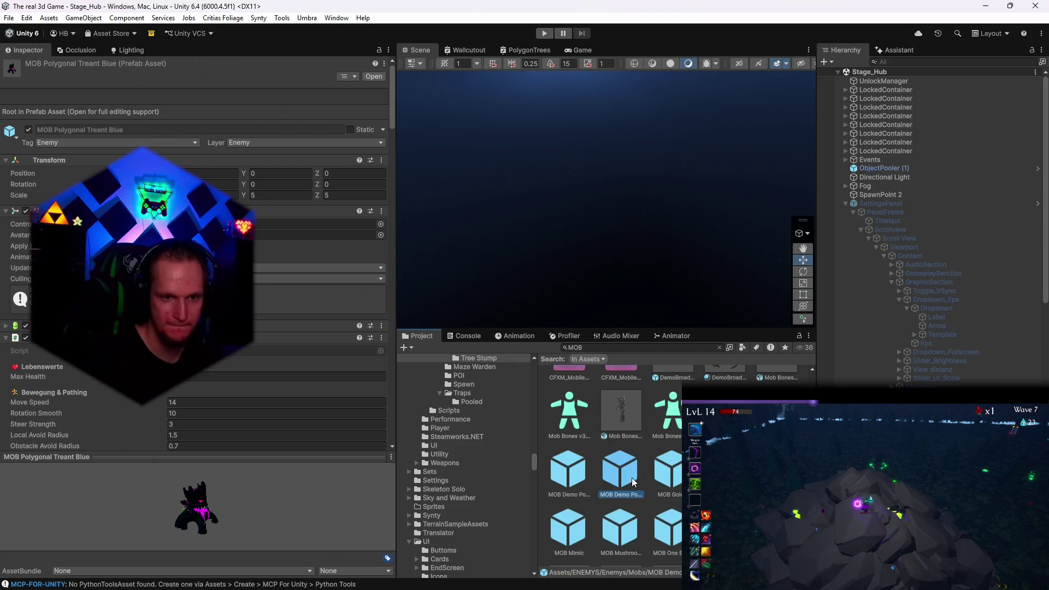
left_click(610, 349)
key("BackSpace")
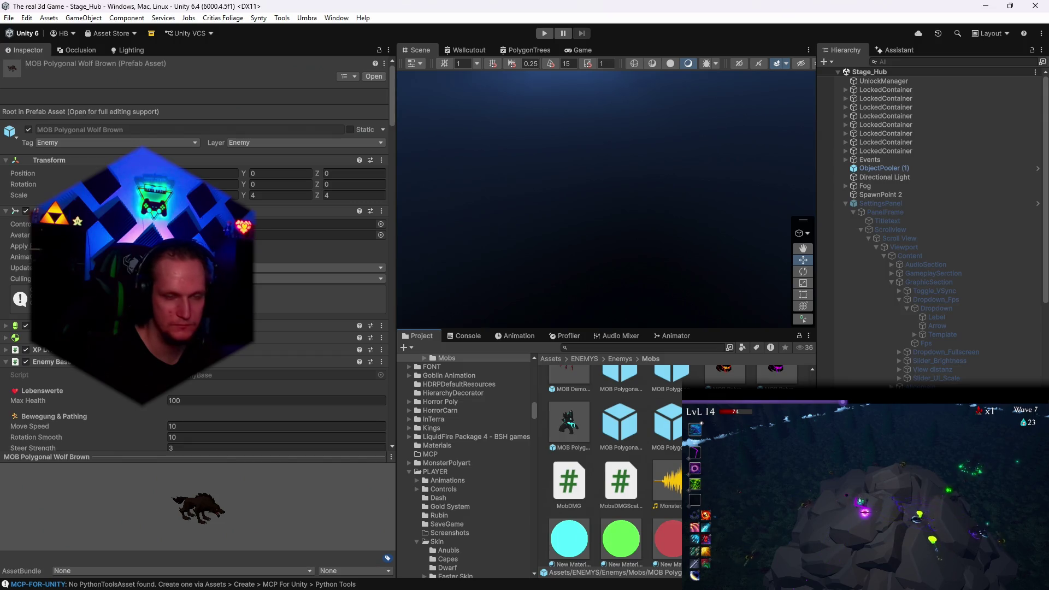
Open the MOB Polygonal Wolf Brown prefab and inspect its mesh's material settings
double_click(569, 424)
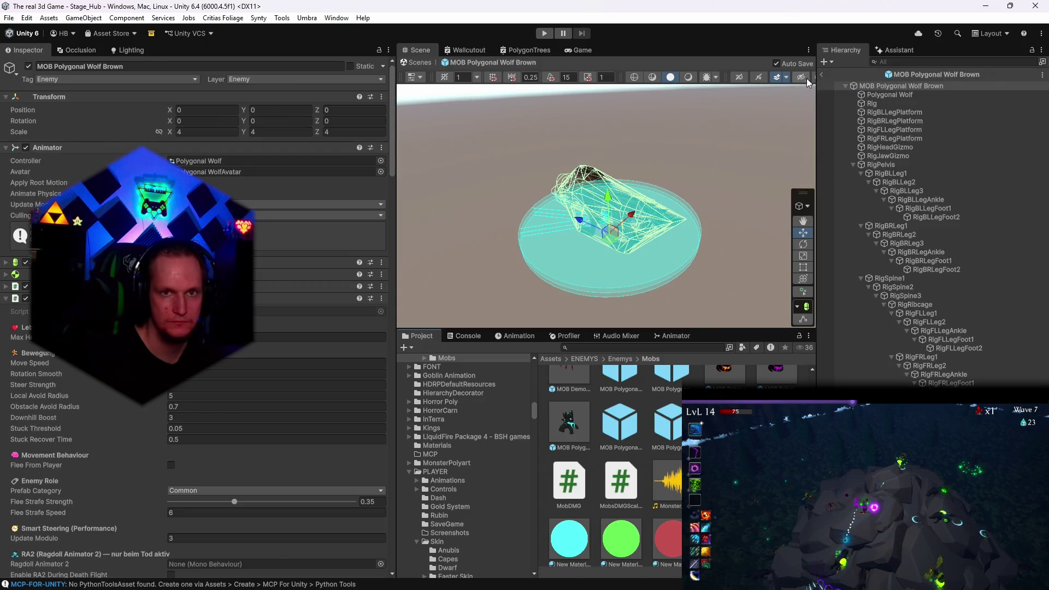
left_click_drag(813, 155, 873, 156)
left_click_drag(655, 181, 704, 180)
scroll(704, 181, "up", 3)
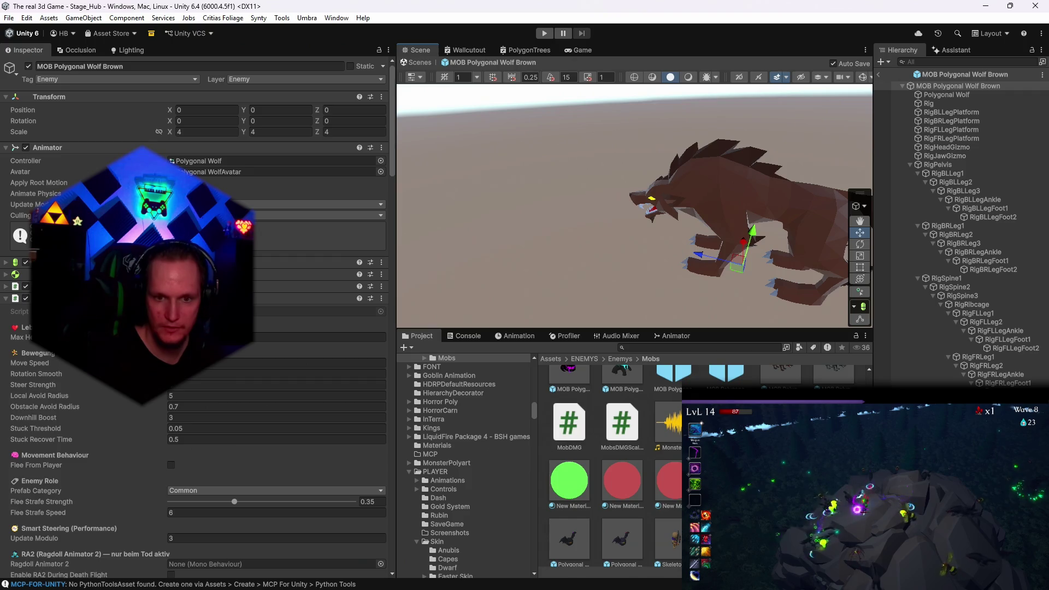
left_click(954, 104)
left_click(946, 94)
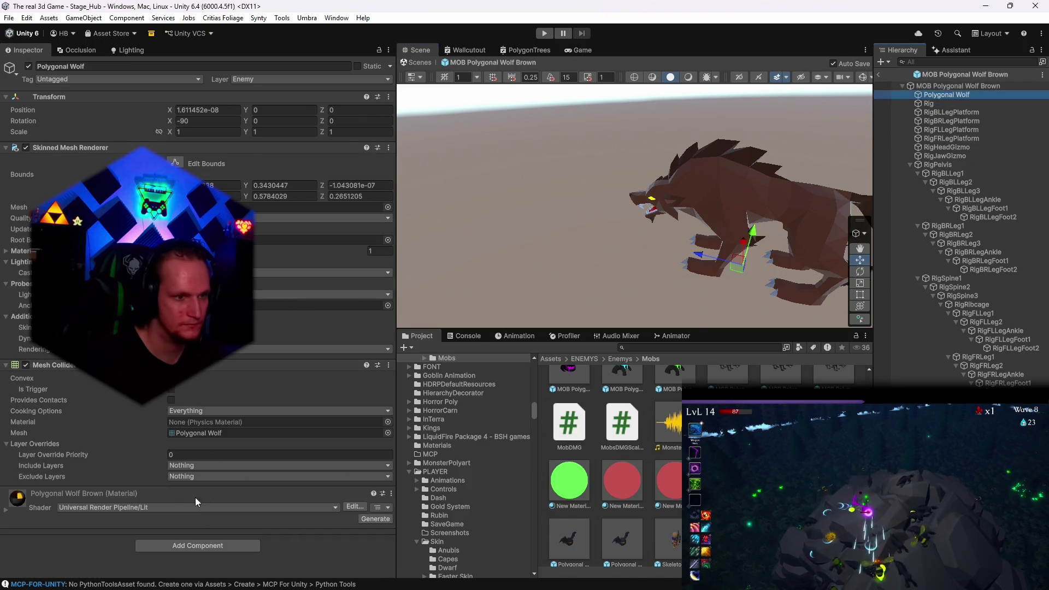
left_click(7, 511)
scroll(265, 441, "down", 5)
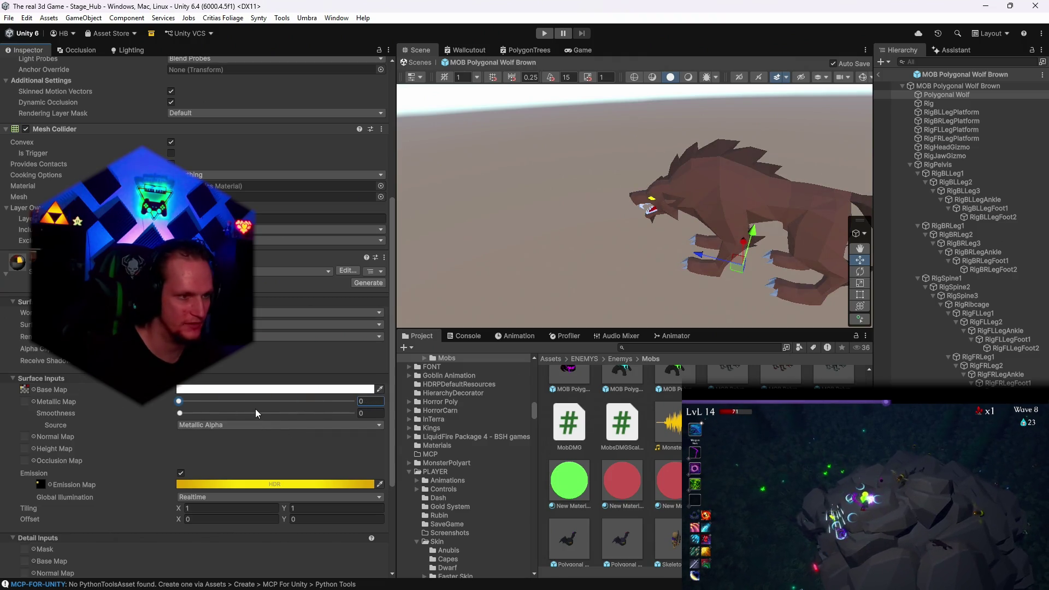
scroll(612, 464, "down", 1)
scroll(612, 464, "up", 1)
scroll(612, 464, "down", 1)
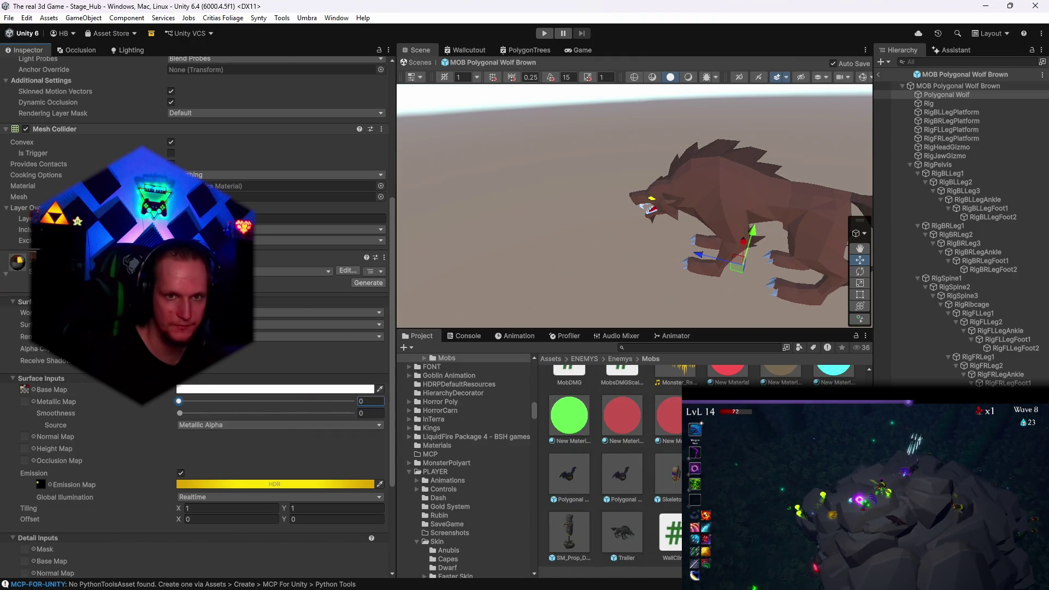
scroll(663, 523, "down", 3)
scroll(664, 523, "down", 1)
scroll(663, 522, "up", 1)
Open the Treant Green and Treant Blue prefabs and inspect each mesh's material settings
left_click(665, 519)
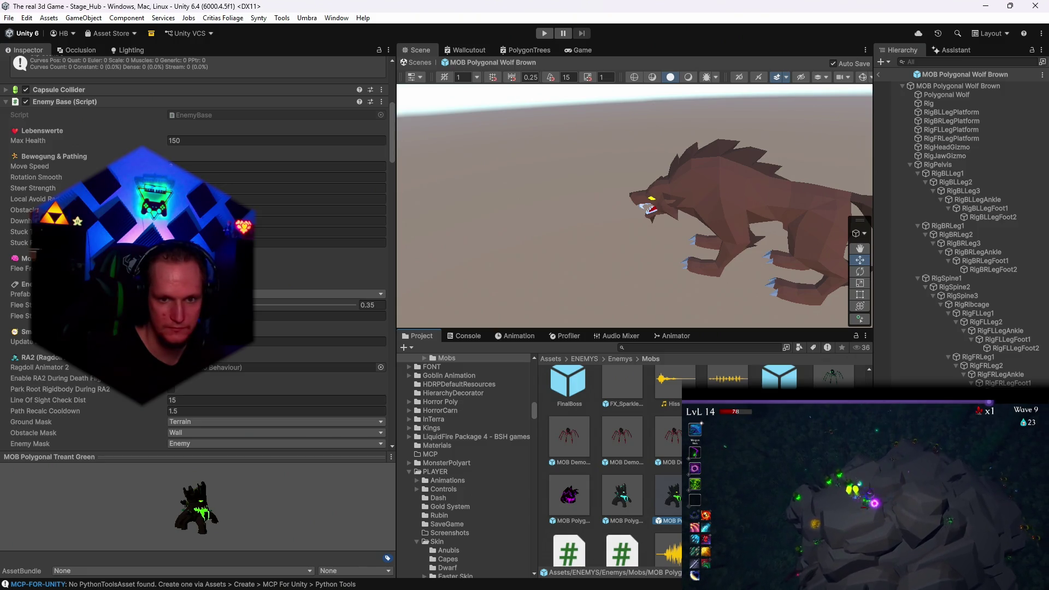
double_click(667, 501)
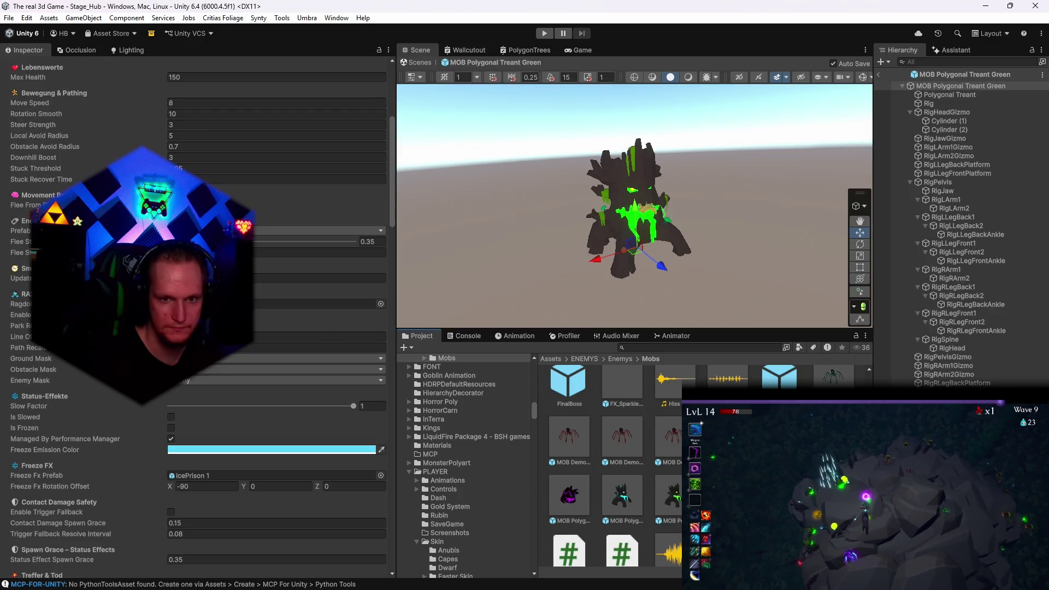
left_click(936, 94)
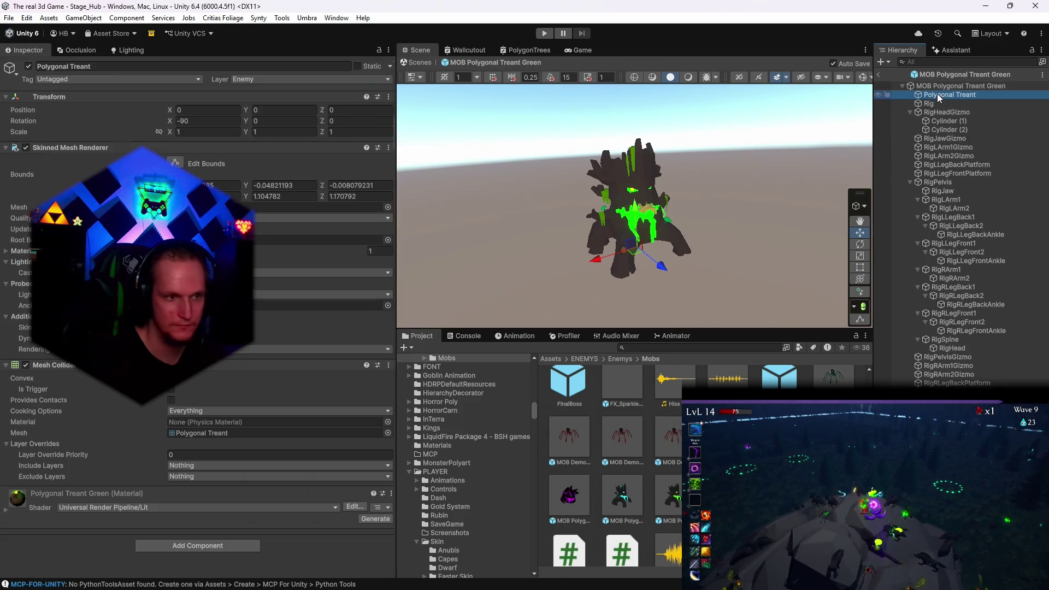
left_click(8, 513)
scroll(216, 421, "down", 8)
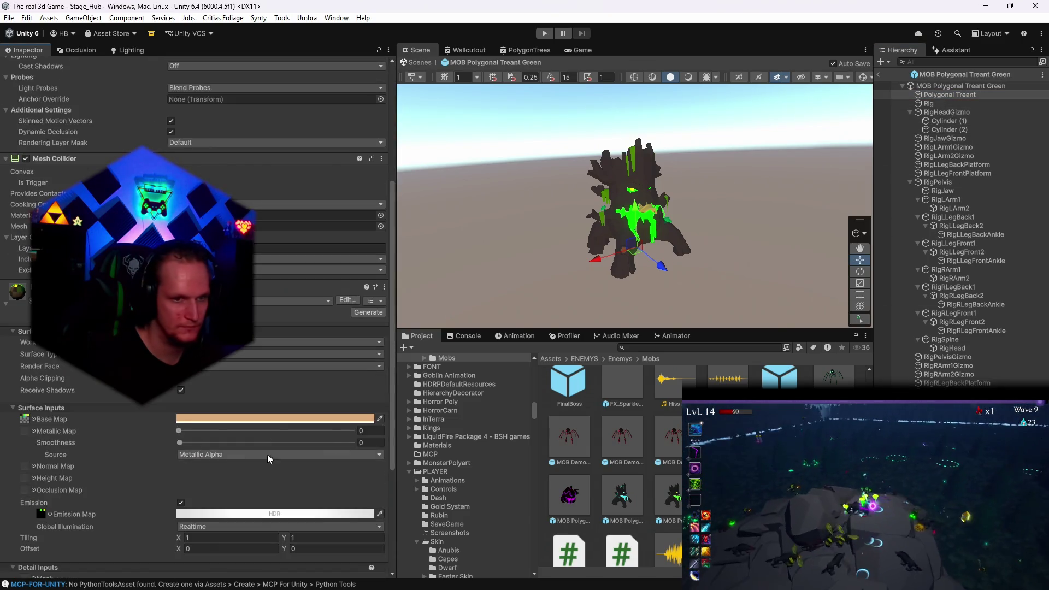
double_click(630, 501)
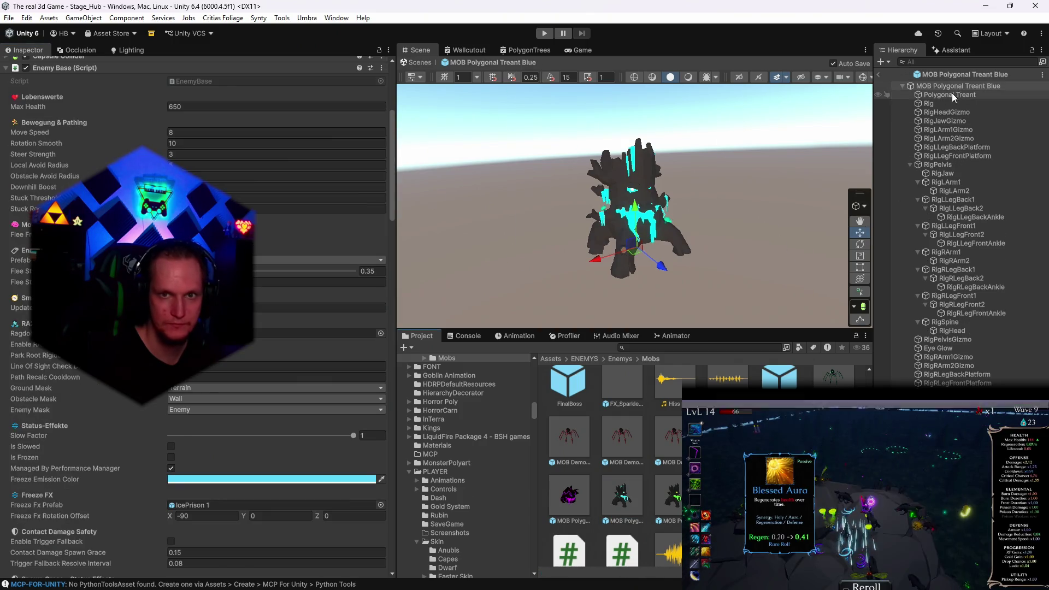
left_click(950, 94)
left_click(22, 509)
scroll(108, 459, "down", 8)
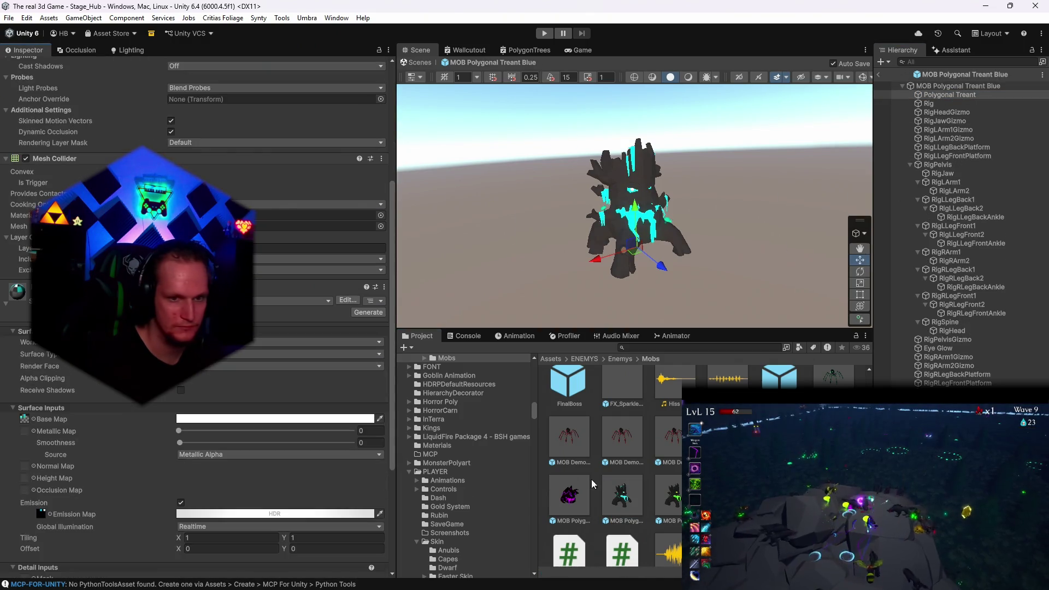
double_click(833, 376)
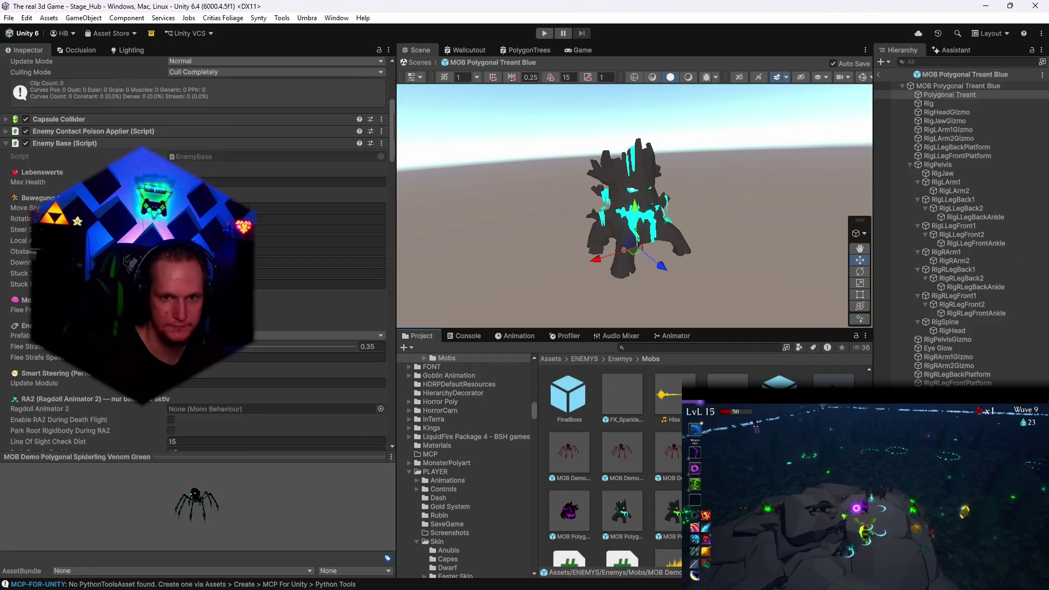
Set Metallic to 0 on the green and red Spiderling Venom materials
scroll(237, 447, "down", 5)
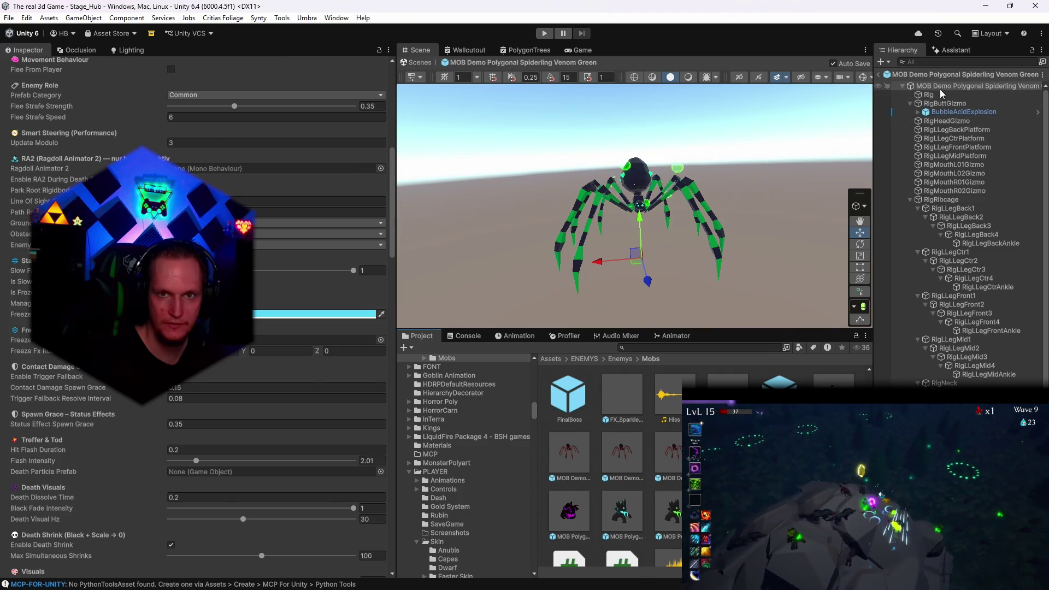
scroll(968, 122, "down", 4)
left_click(637, 180)
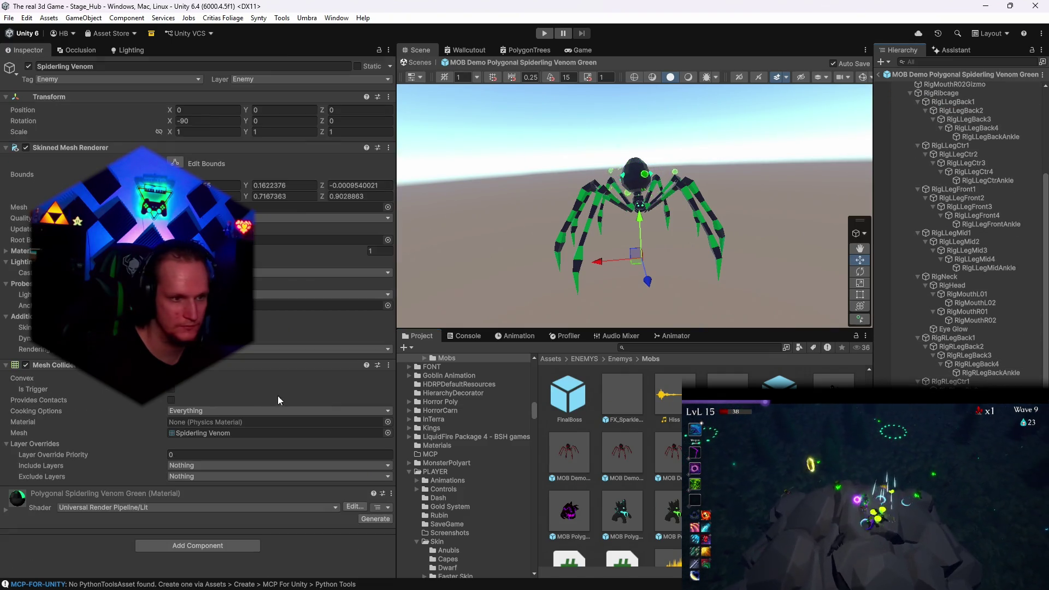
scroll(182, 514, "down", 5)
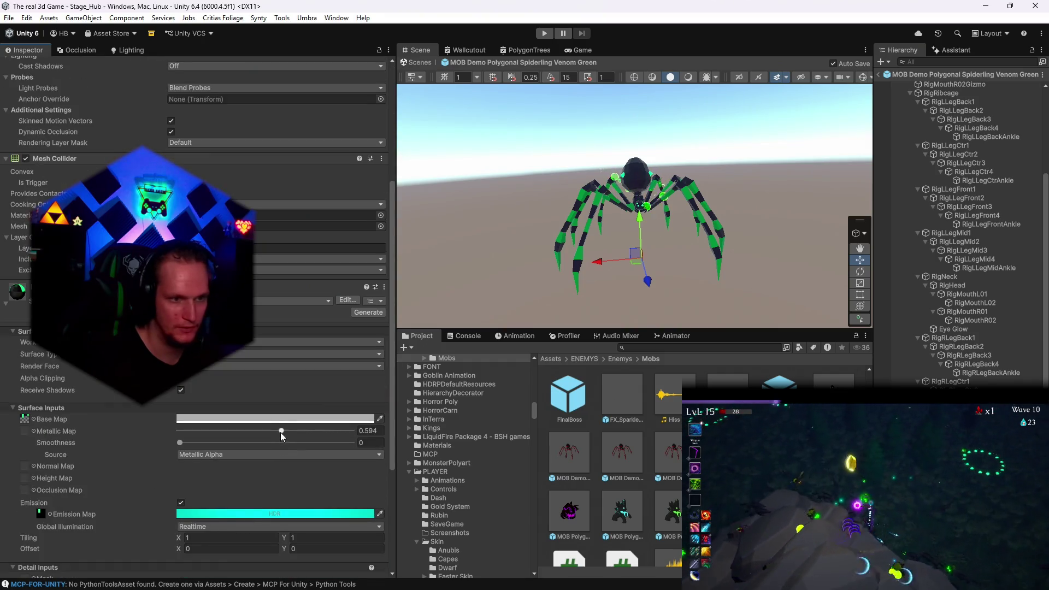
left_click_drag(281, 432, 87, 434)
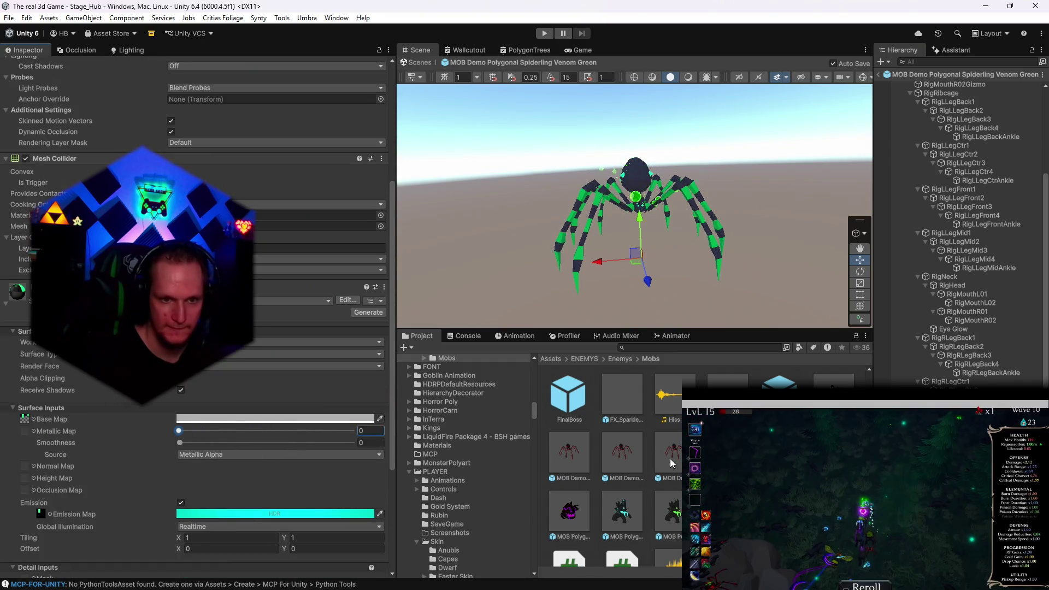
scroll(581, 491, "up", 2)
left_click(582, 518)
double_click(582, 518)
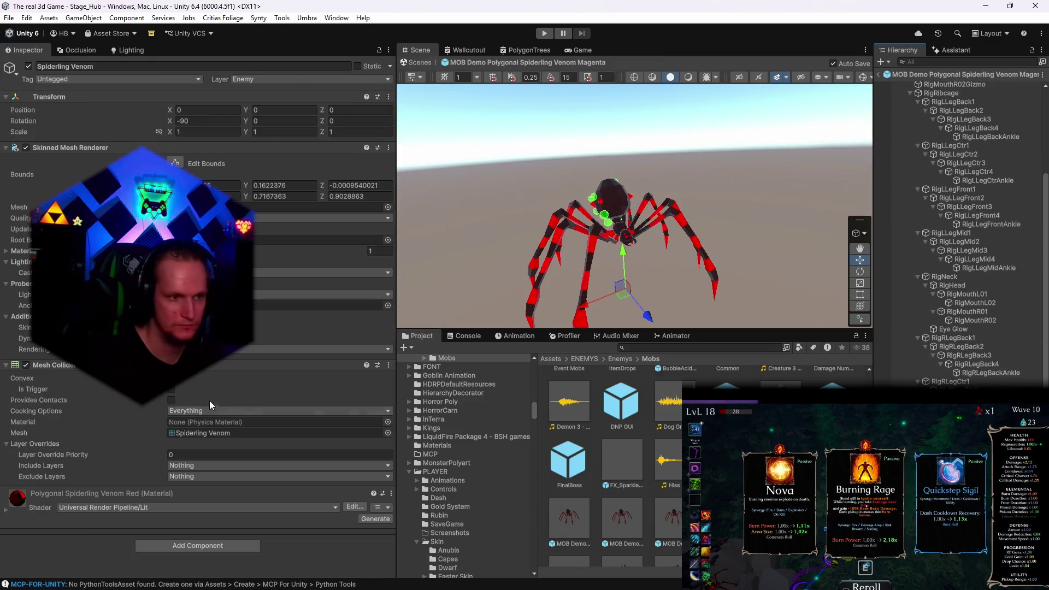
scroll(70, 496, "down", 10)
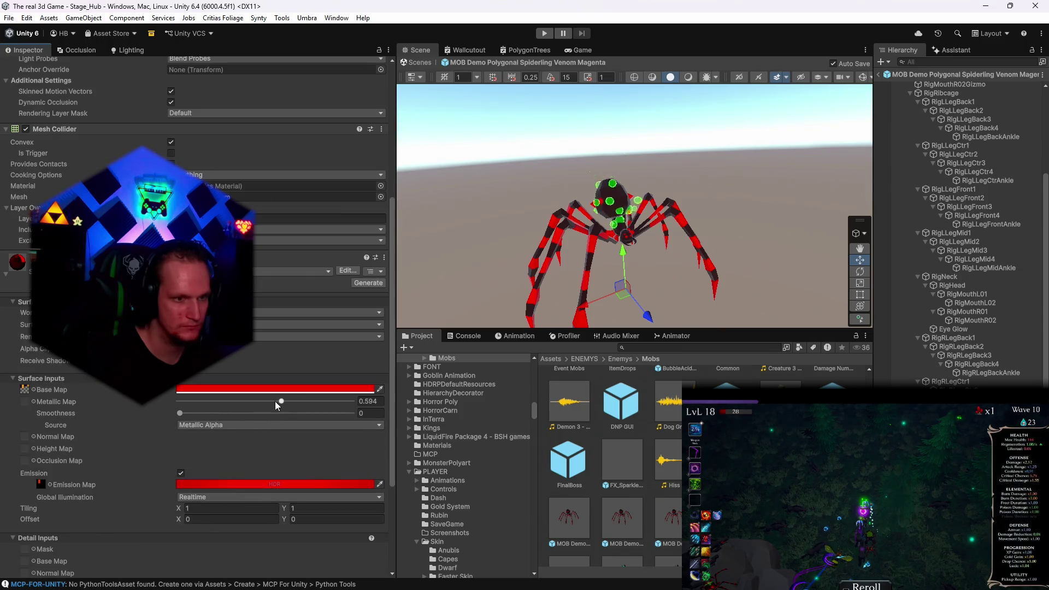
left_click_drag(274, 401, 89, 402)
Open the next prefab and inspect the yellow Giant Bee mesh's material settings
double_click(628, 518)
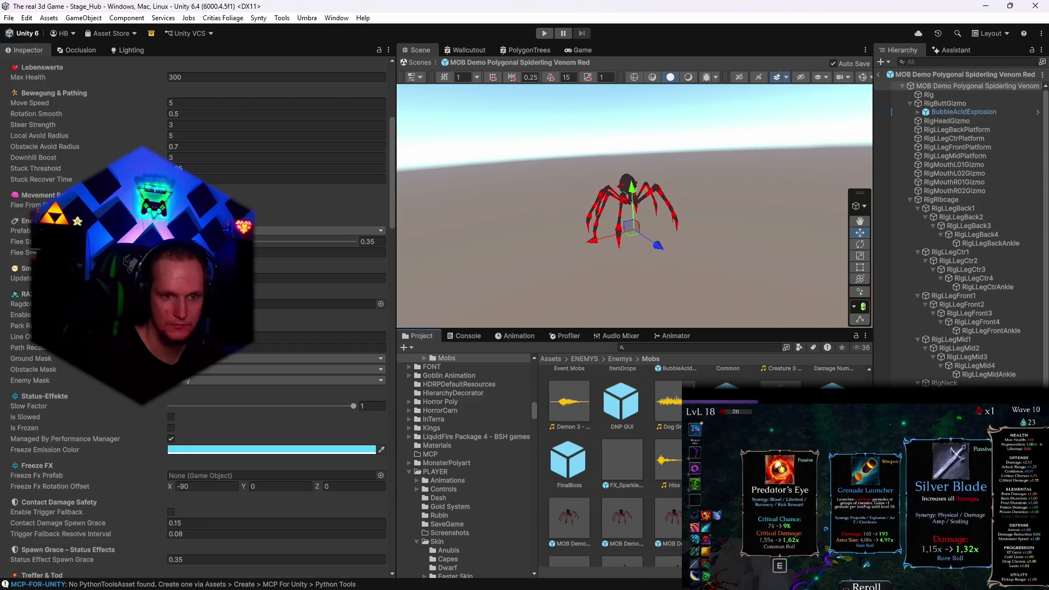
scroll(964, 297, "down", 2)
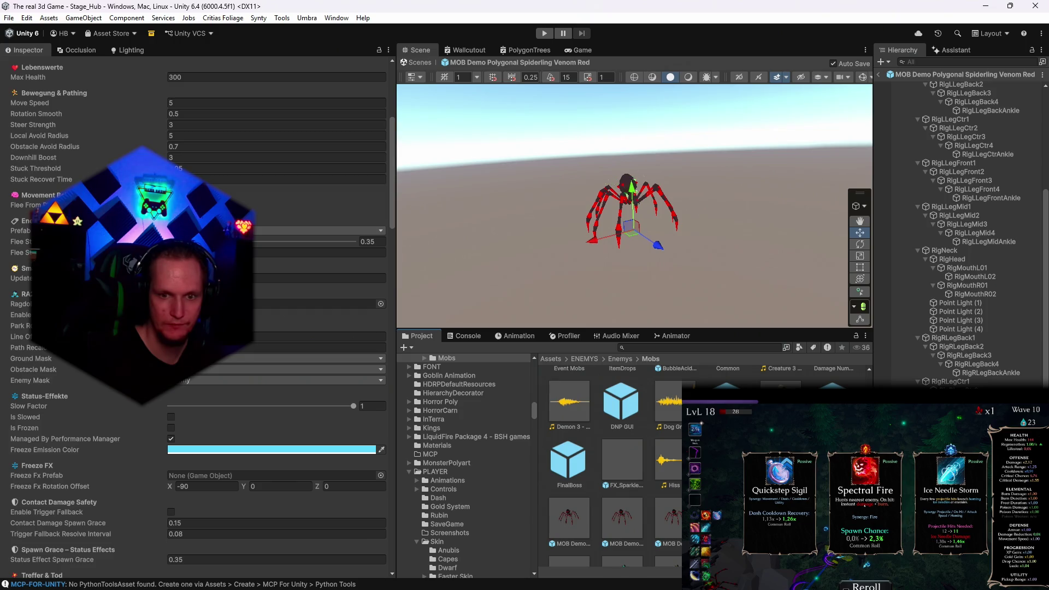
scroll(323, 435, "down", 15)
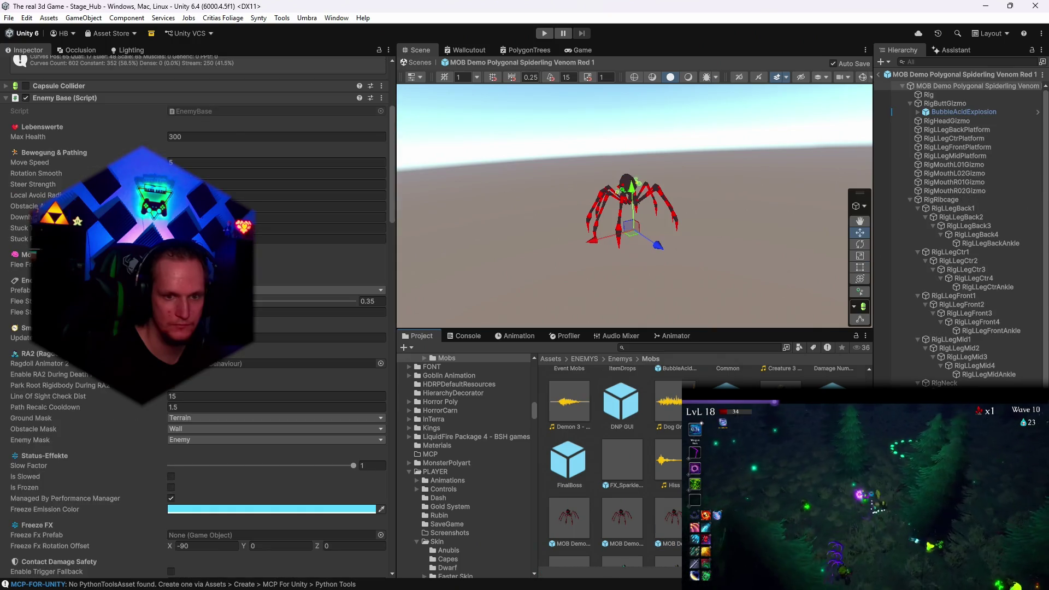
scroll(290, 417, "down", 15)
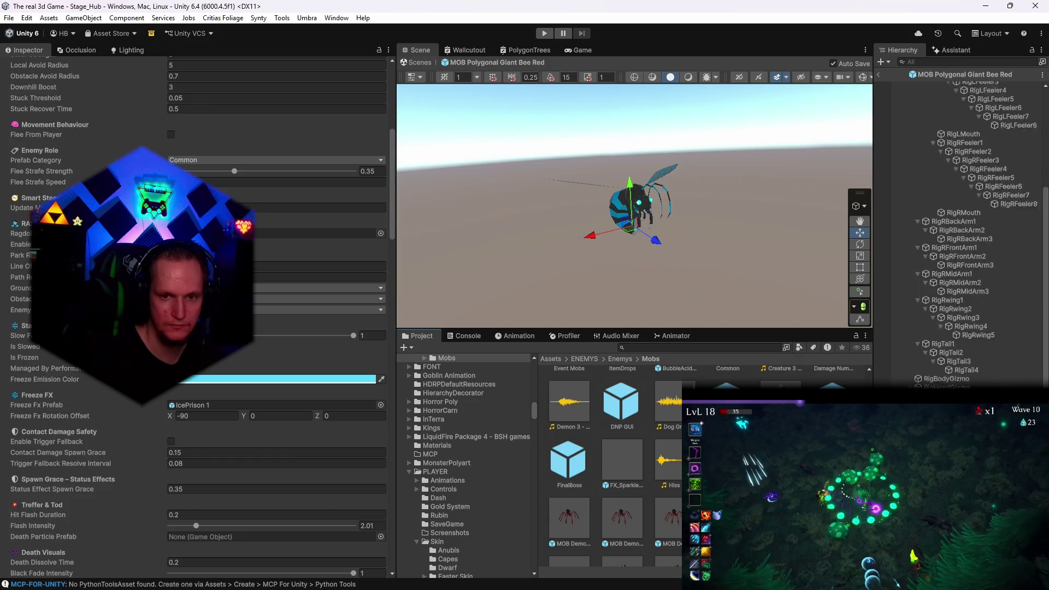
scroll(962, 229, "up", 10)
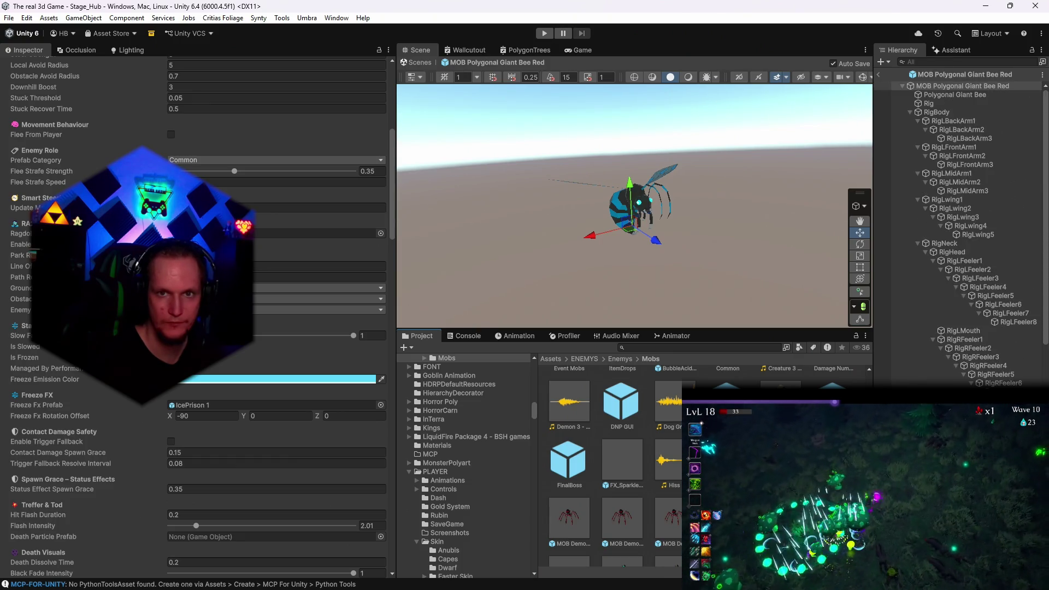
left_click(951, 96)
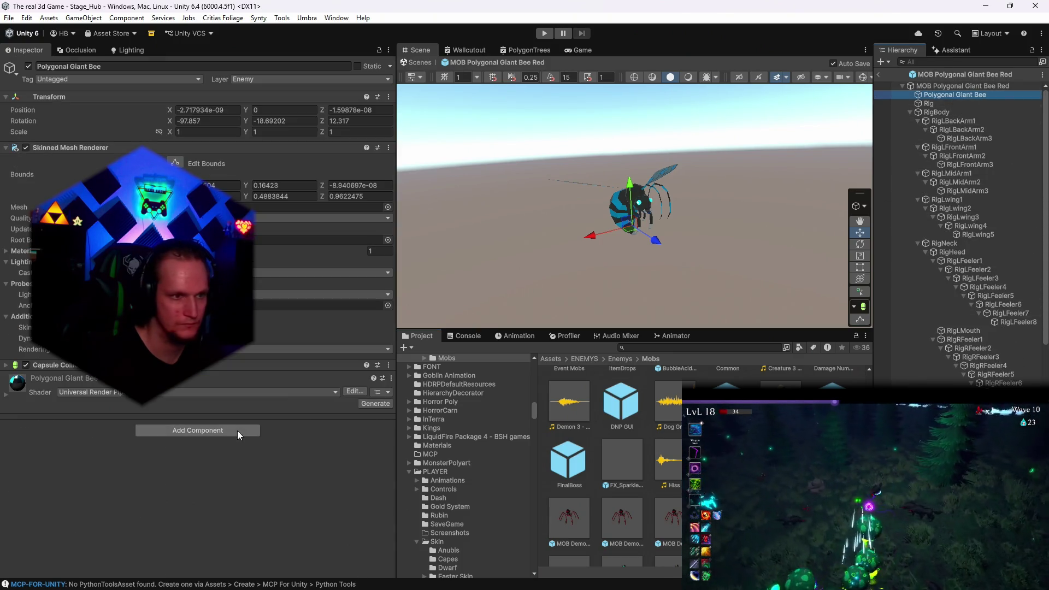
left_click(29, 392)
scroll(145, 417, "down", 3)
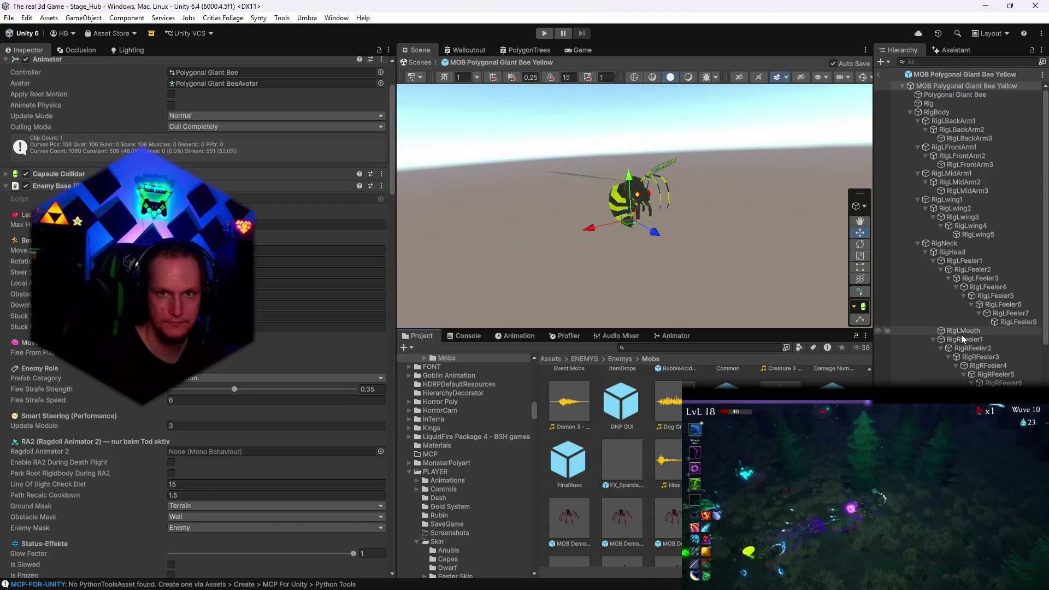
left_click(44, 394)
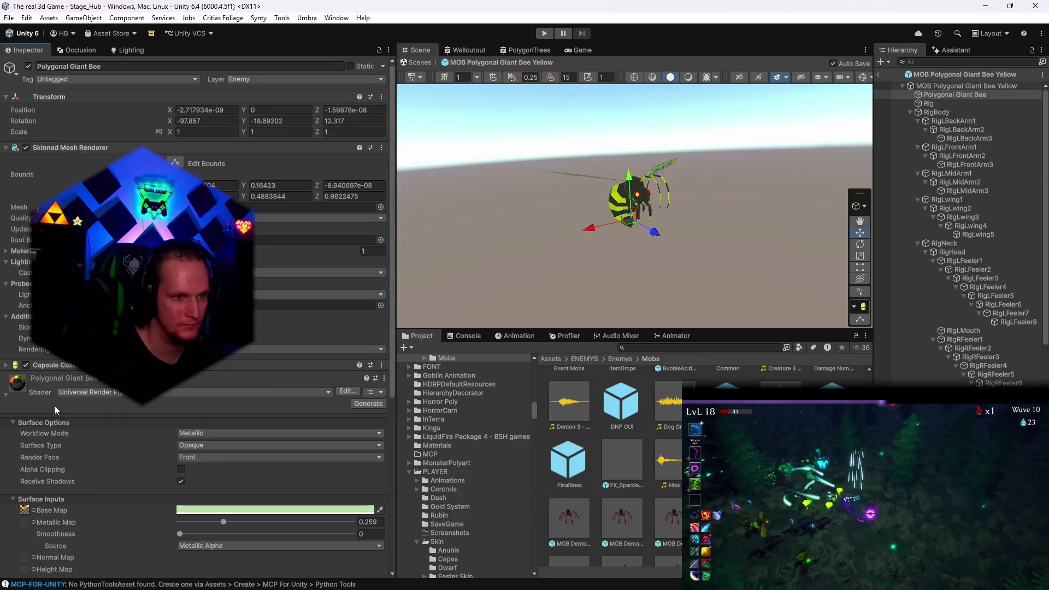
scroll(181, 402, "down", 5)
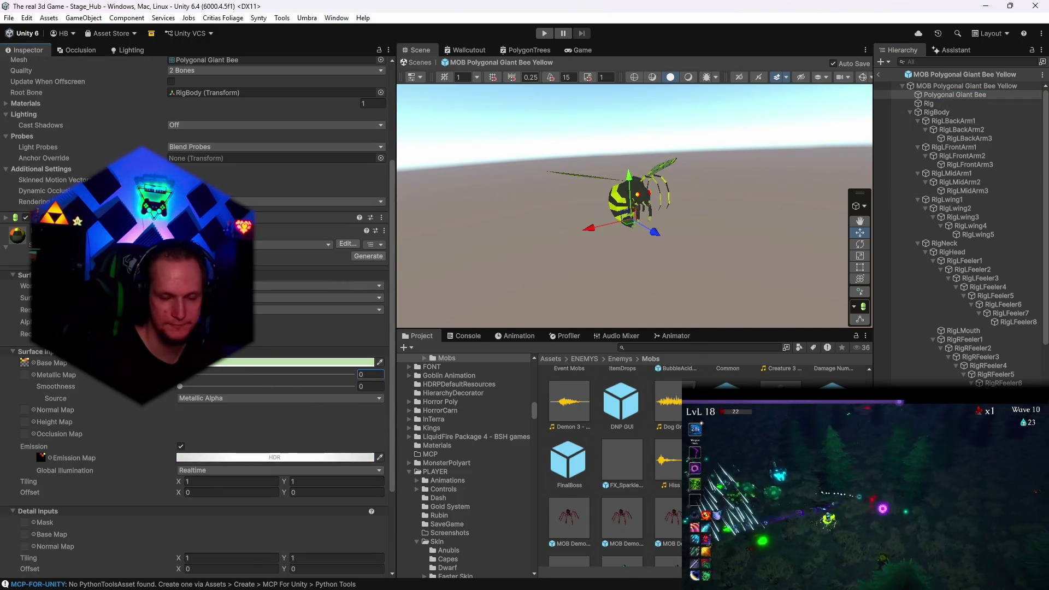
scroll(610, 465, "down", 2)
scroll(609, 464, "down", 2)
scroll(609, 464, "up", 5)
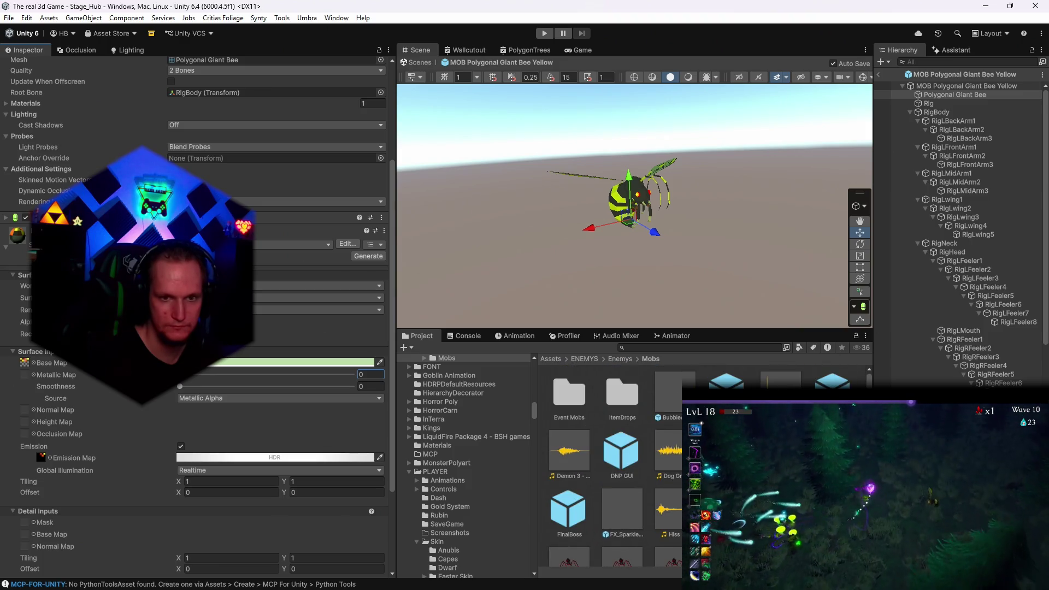
scroll(609, 464, "down", 5)
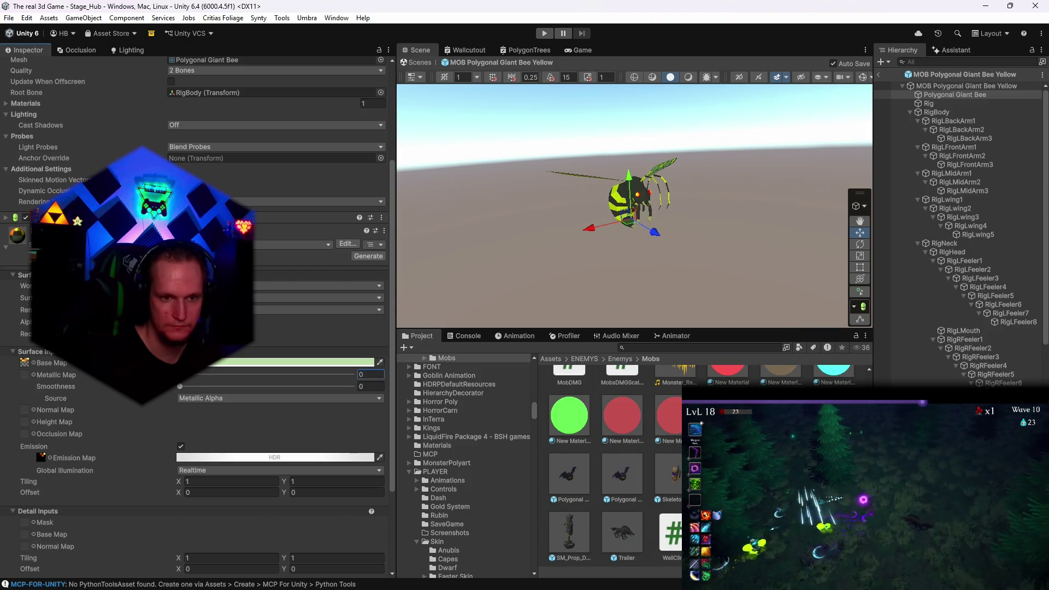
scroll(609, 465, "up", 3)
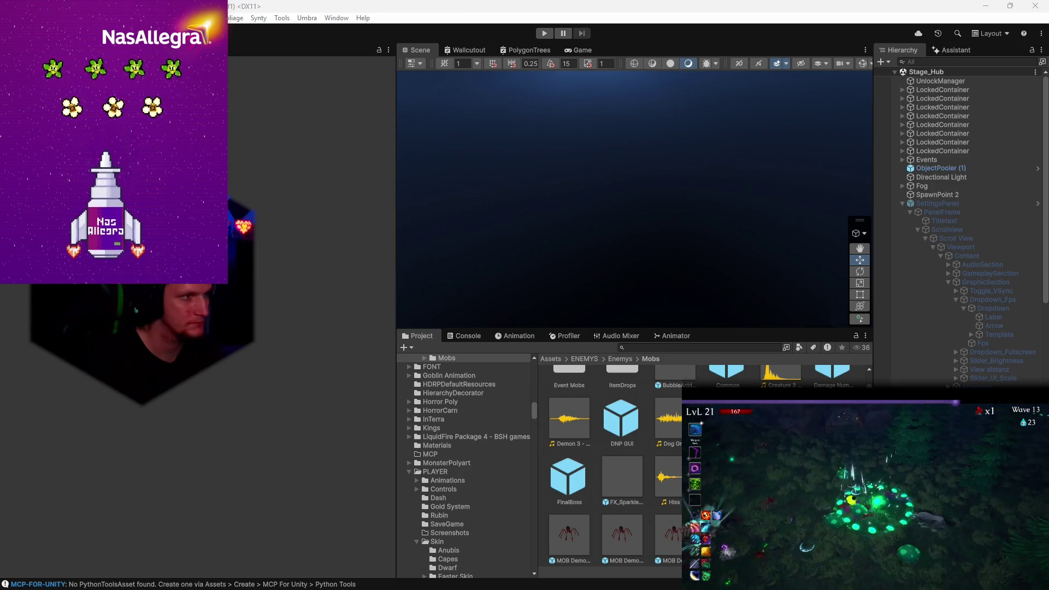
Collect both reward panels with E, then pause the game with Escape to show its stats
key("e")
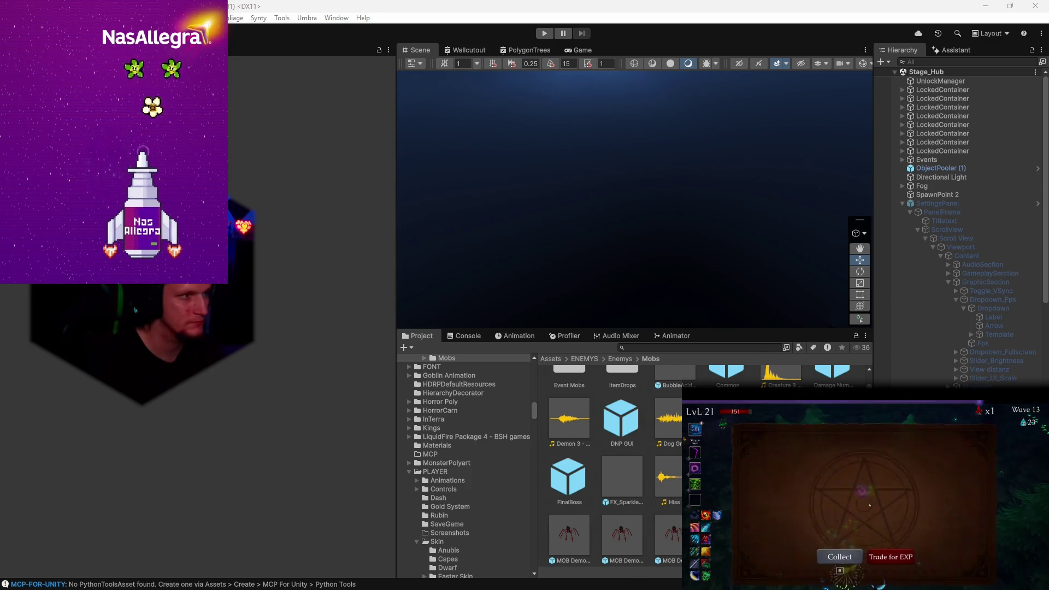
key("e")
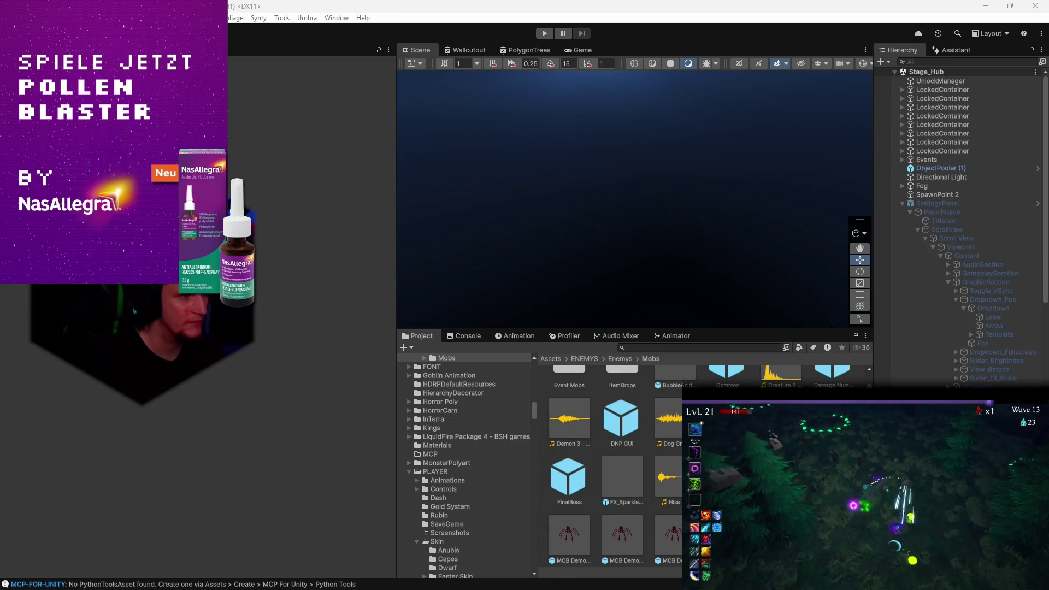
key("Escape")
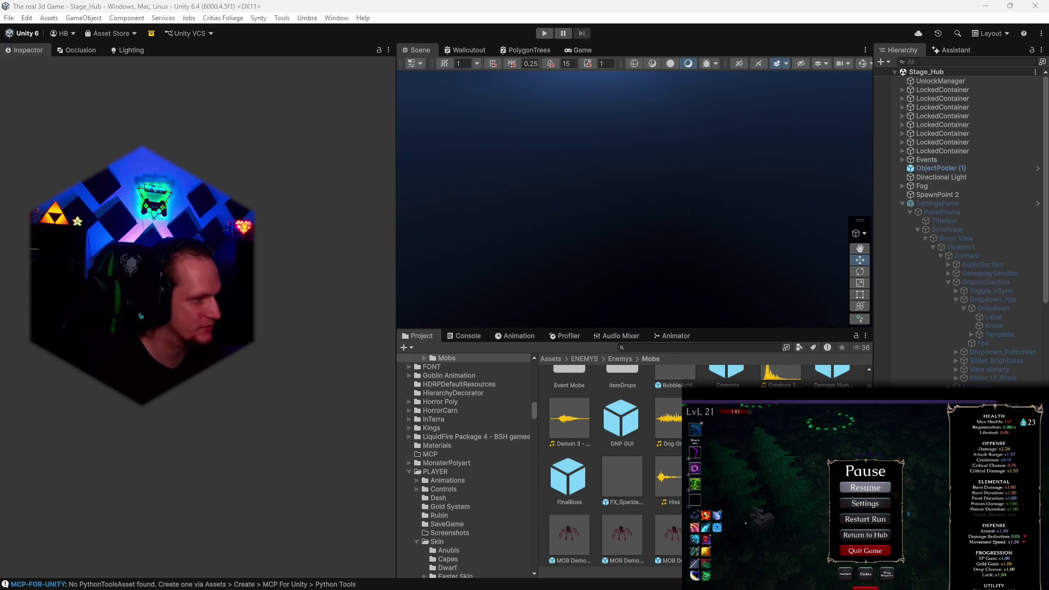
Switch to the Notepad patch-notes window from the taskbar
mouse_move(694, 468)
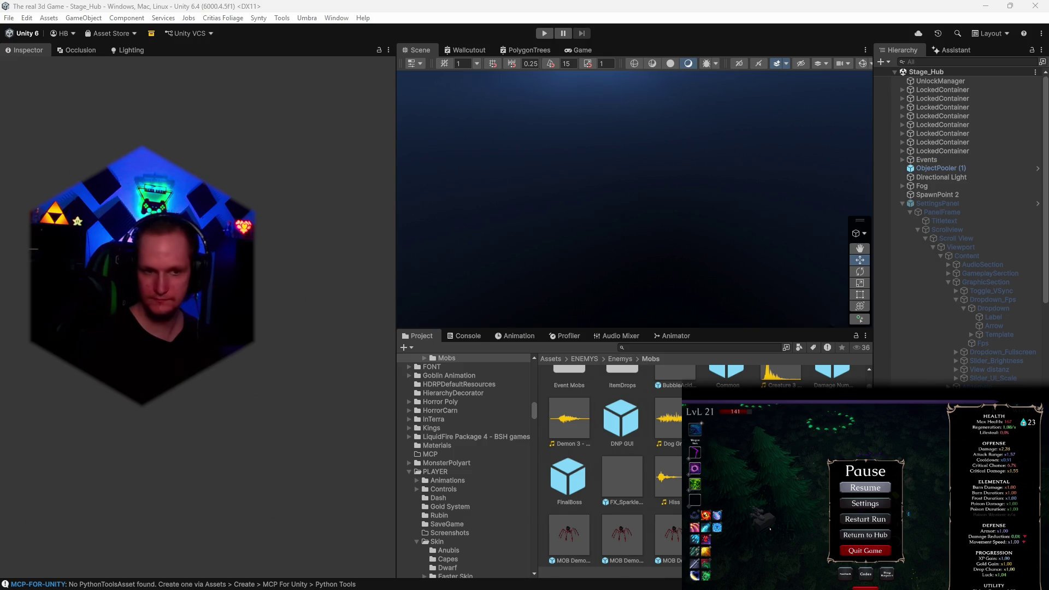
left_click(670, 576)
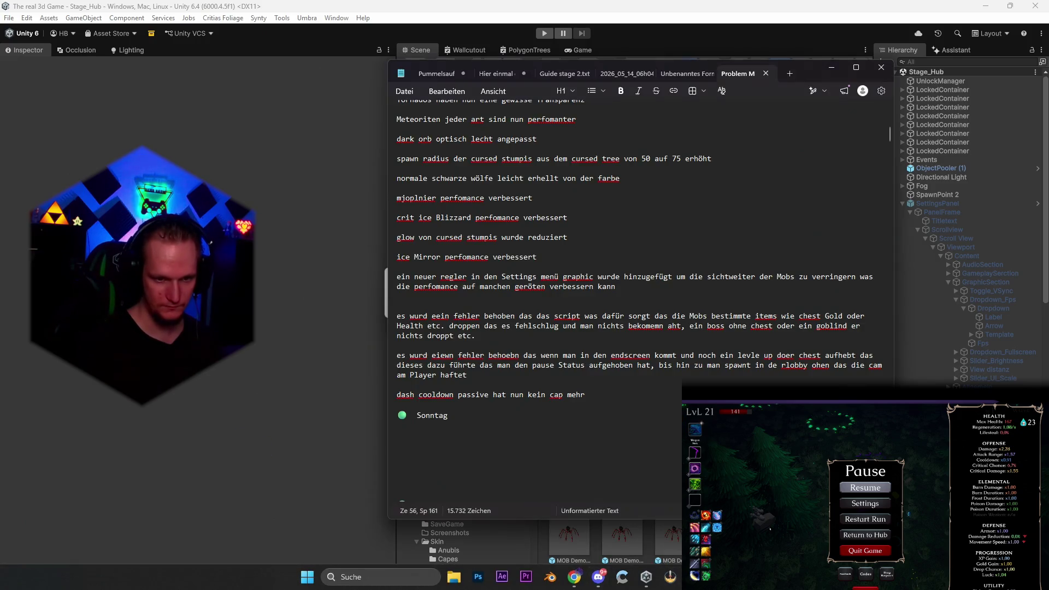
Add a German patch-note line that the death mark explosion no longer replays permanently, then minimize Notepad
left_click(587, 394)
key("Return")
key("Return")
type("ein fehler wurde bheobe")
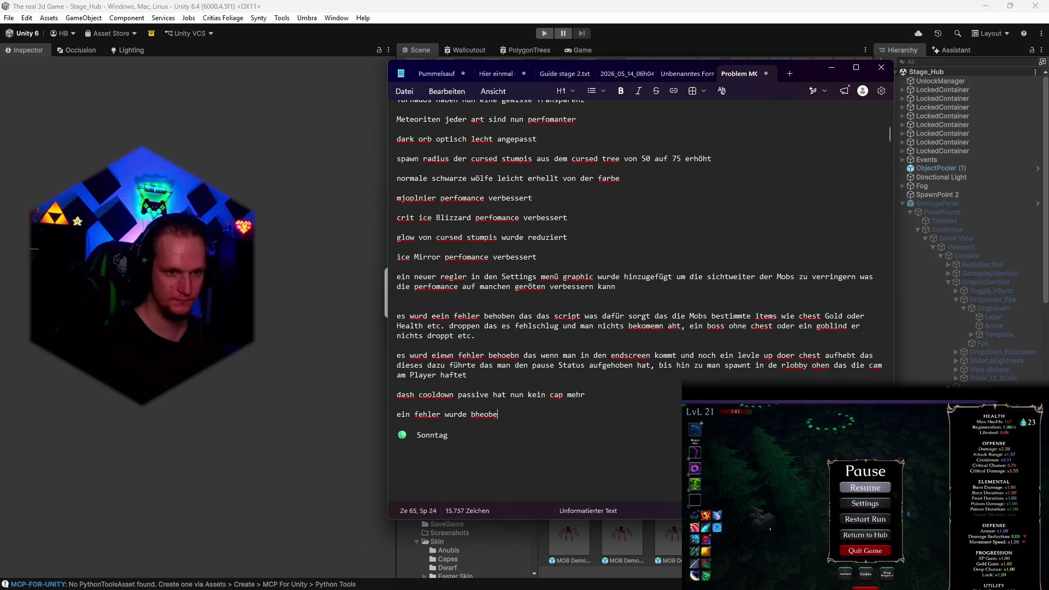
key("BackSpace")
key("BackSpace")
key("BackSpace")
key("BackSpace")
key("BackSpace")
type("ehoben ")
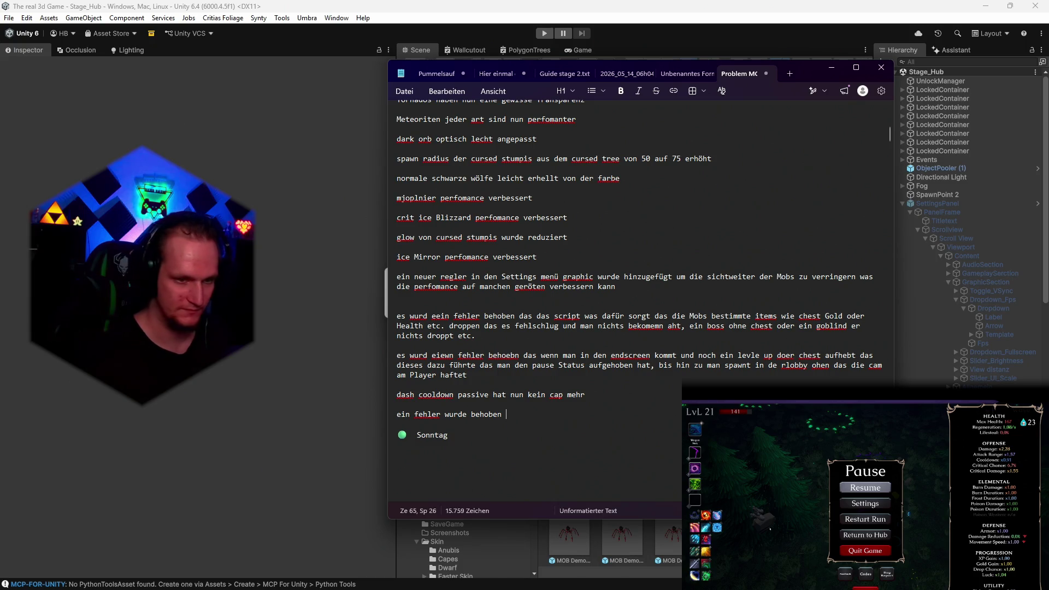
type("das die death mark")
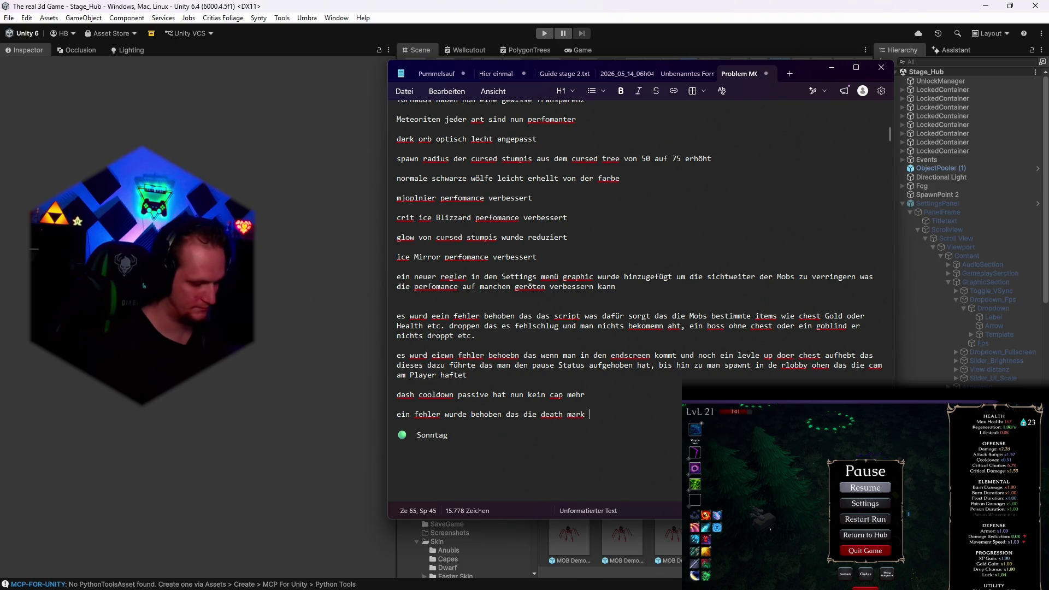
type("explsoion vom reaper")
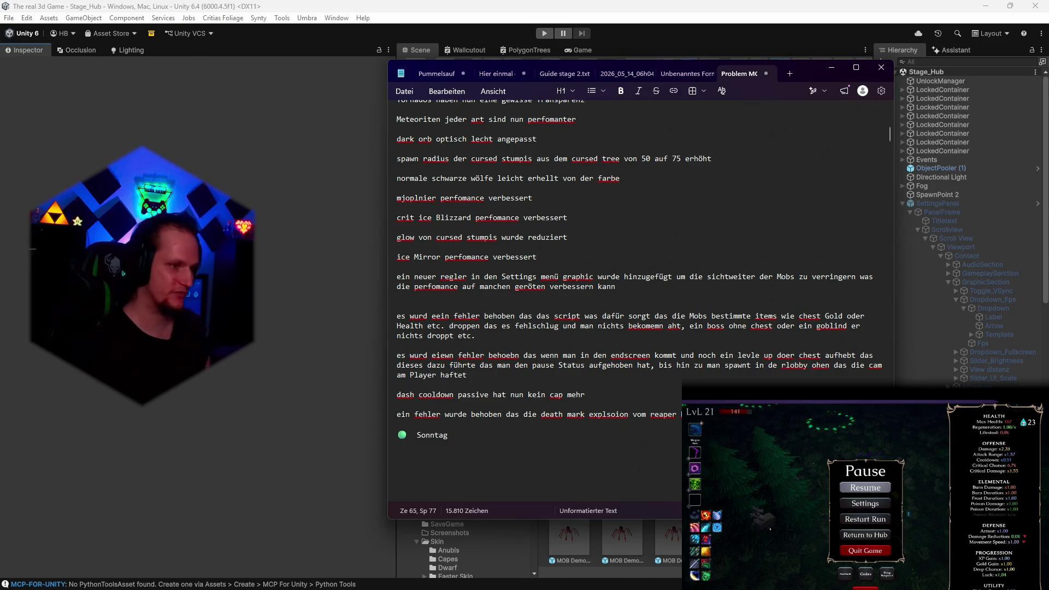
left_click(850, 491)
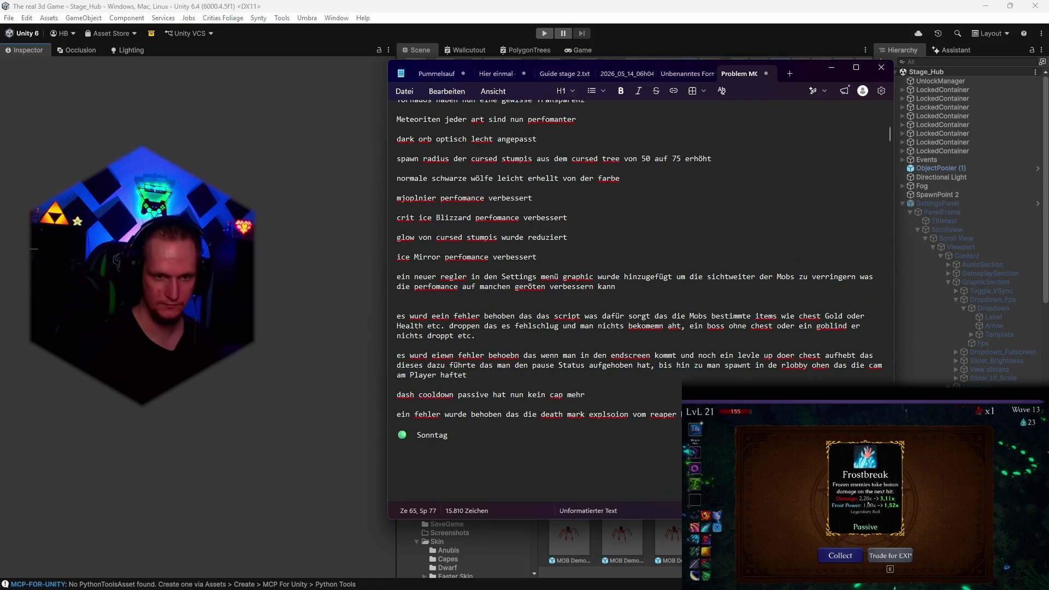
type("e")
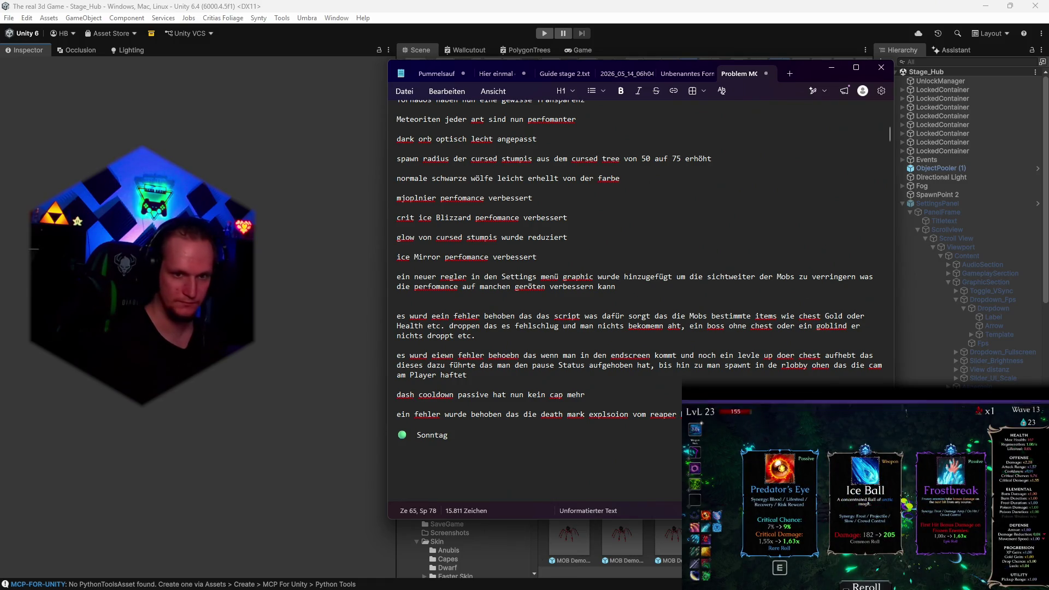
type("nicht mehr funkt")
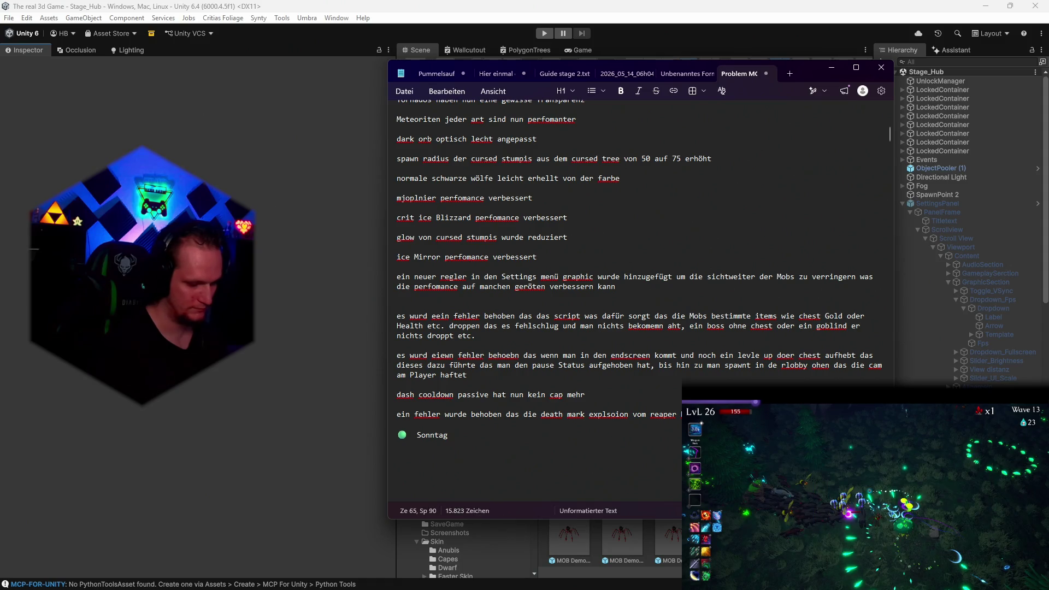
type("ioniert hat und")
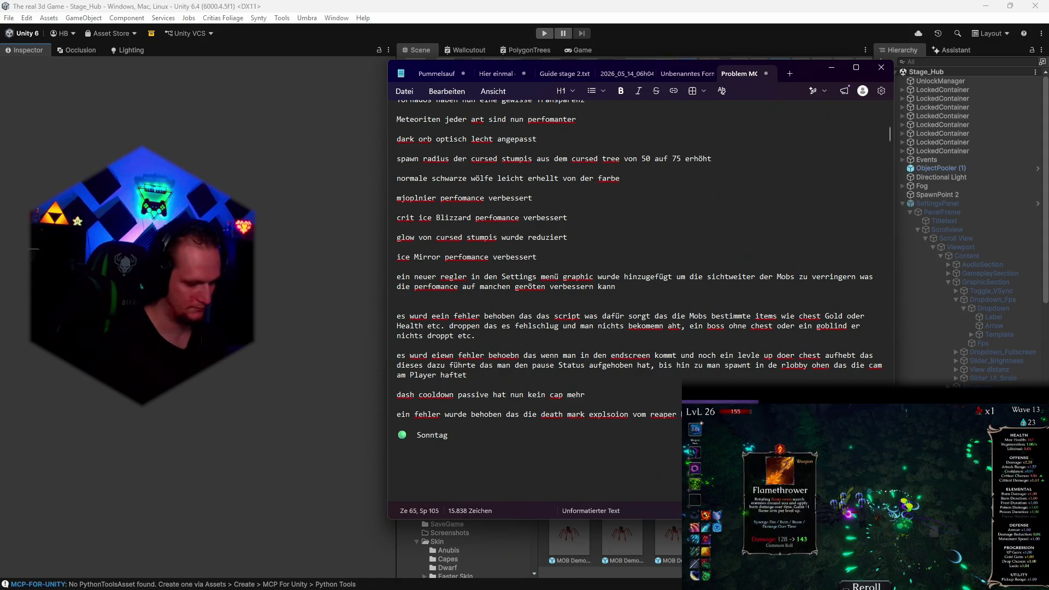
type("dauerhaft abgepsiuelt wurde")
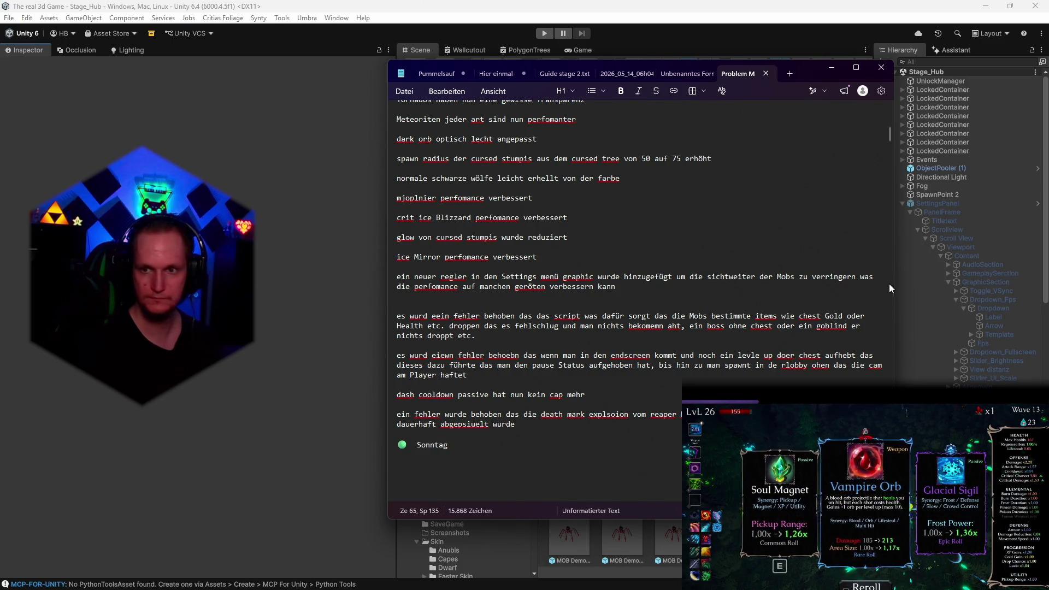
left_click(831, 67)
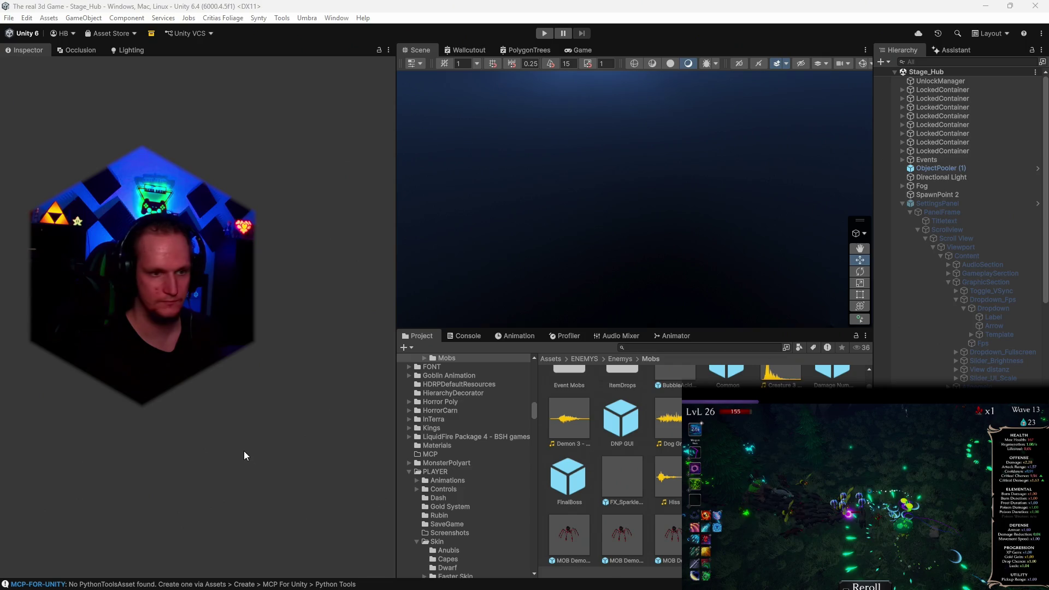
Save the current scene and the whole project from the File menu
left_click(8, 18)
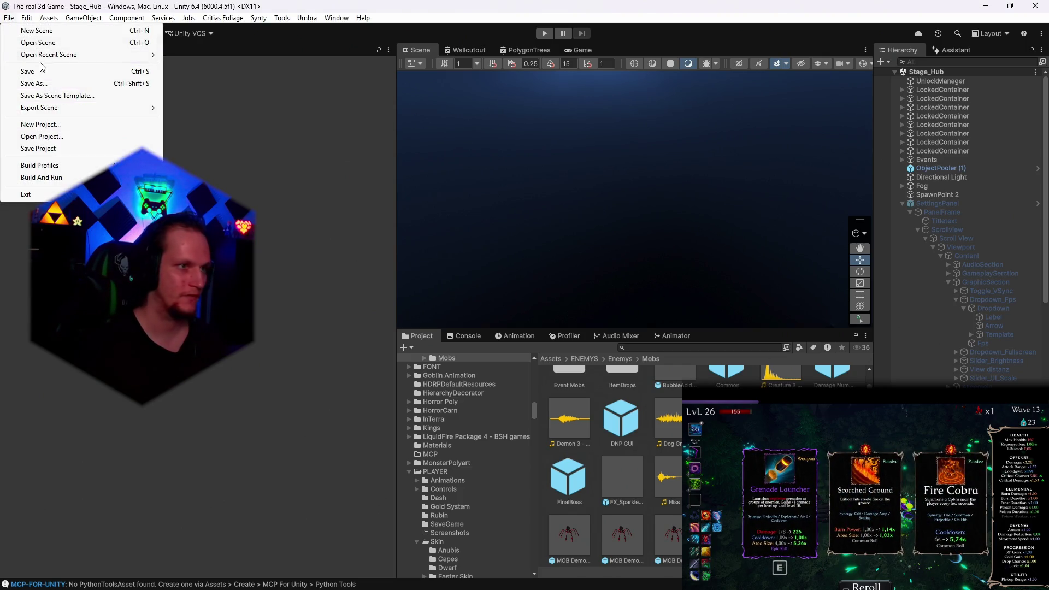
left_click(39, 72)
left_click(9, 18)
left_click(41, 148)
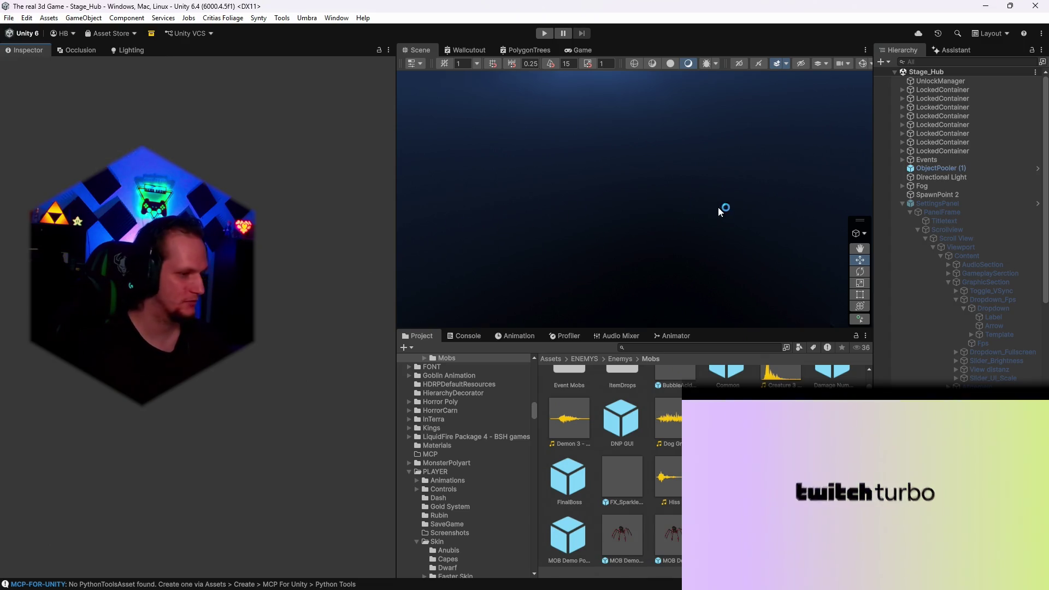
scroll(983, 229, "down", 10)
scroll(962, 219, "up", 2)
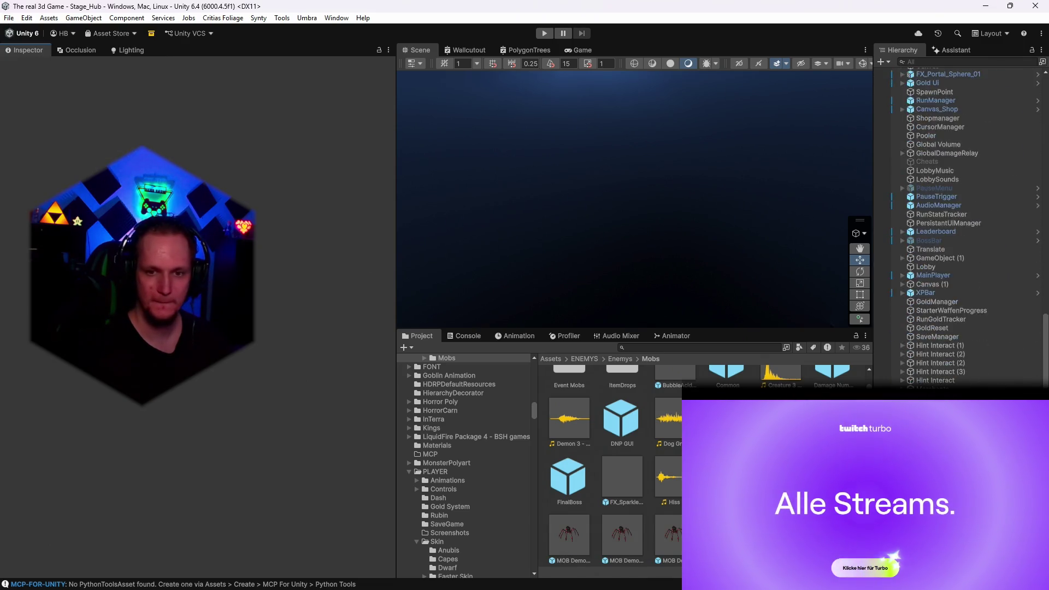
scroll(930, 368, "up", 9)
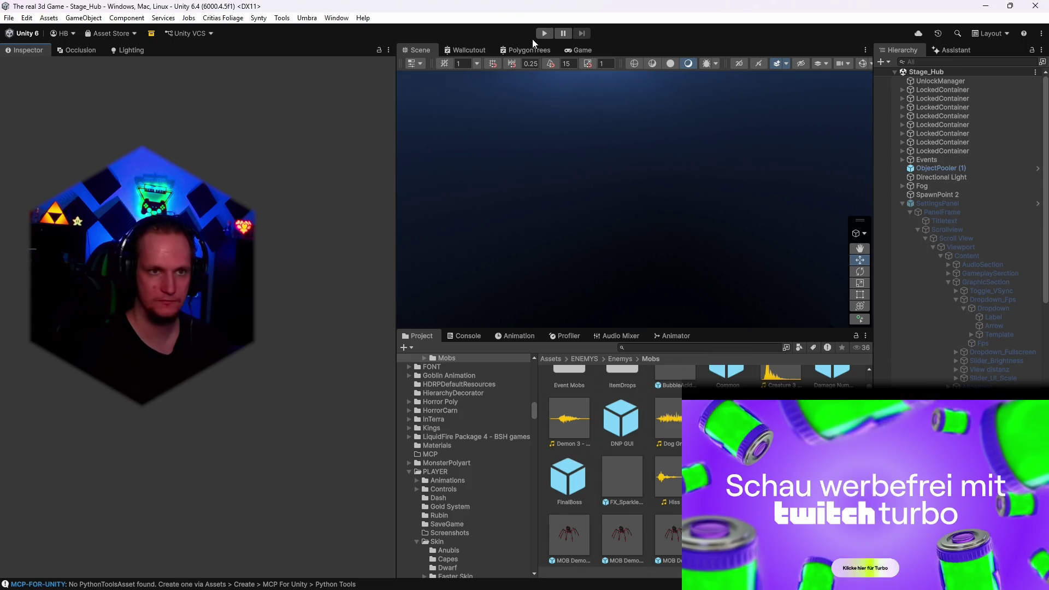
Save the scene and project once more, then enter Play mode to test
left_click(9, 18)
left_click(28, 72)
left_click(8, 18)
left_click(53, 150)
left_click(543, 34)
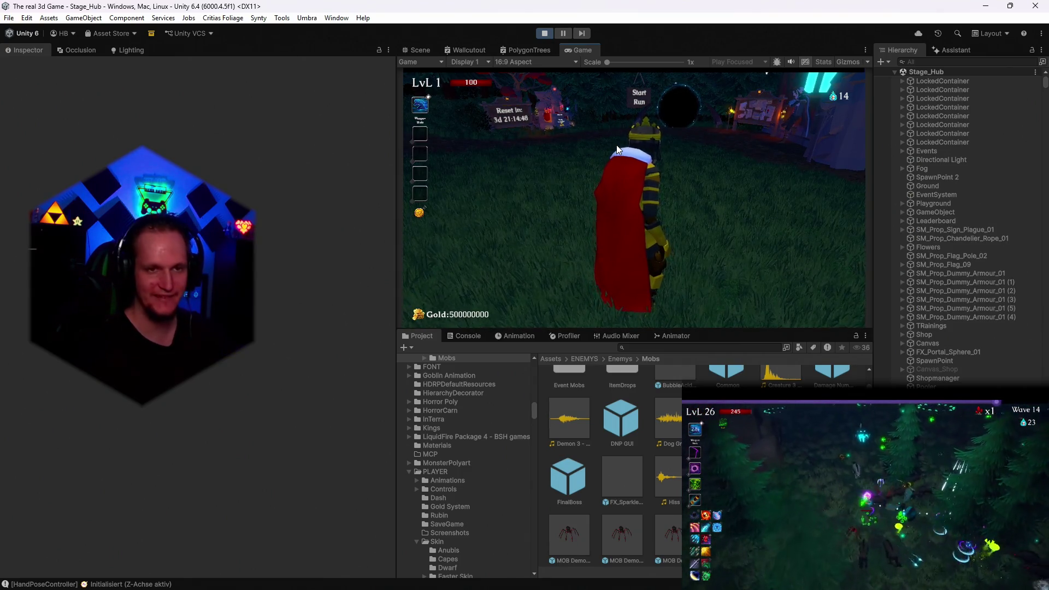
Walk the character to the Get a Weapon building and equip the Soul Scythe
left_click(616, 145)
key("w")
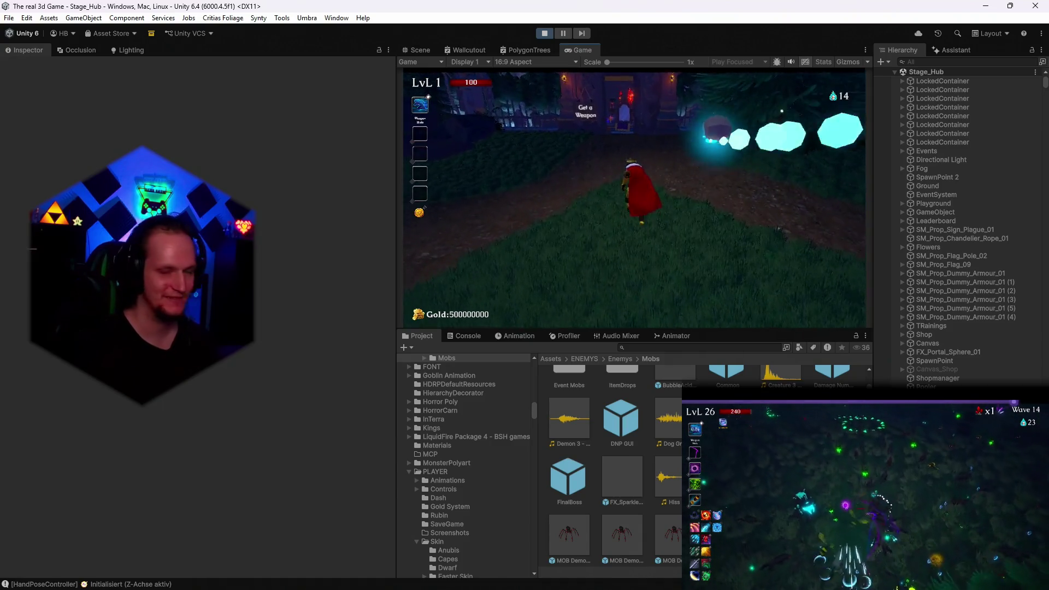
key("w")
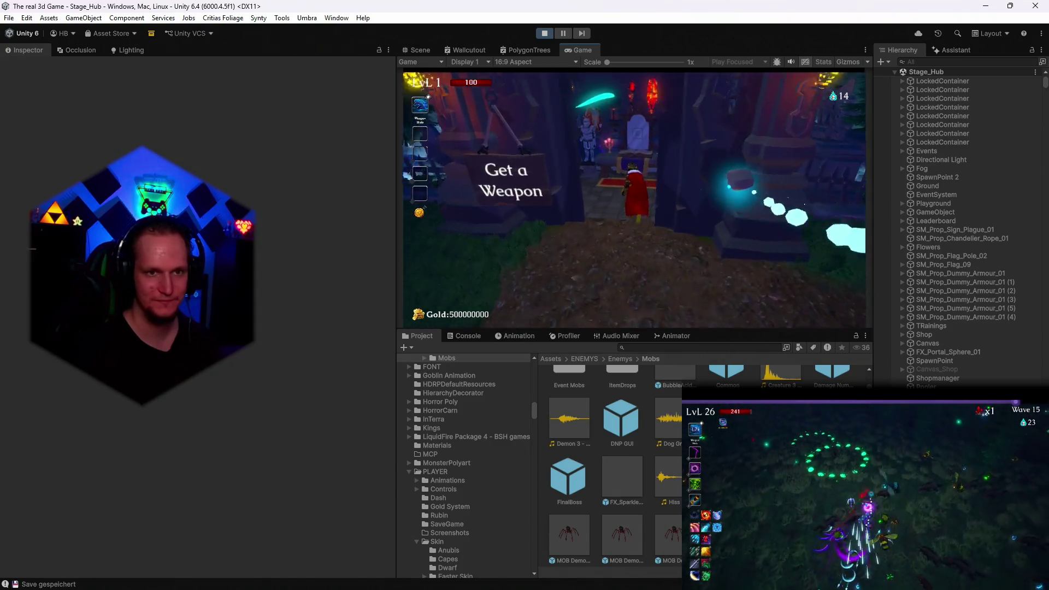
left_click(571, 210)
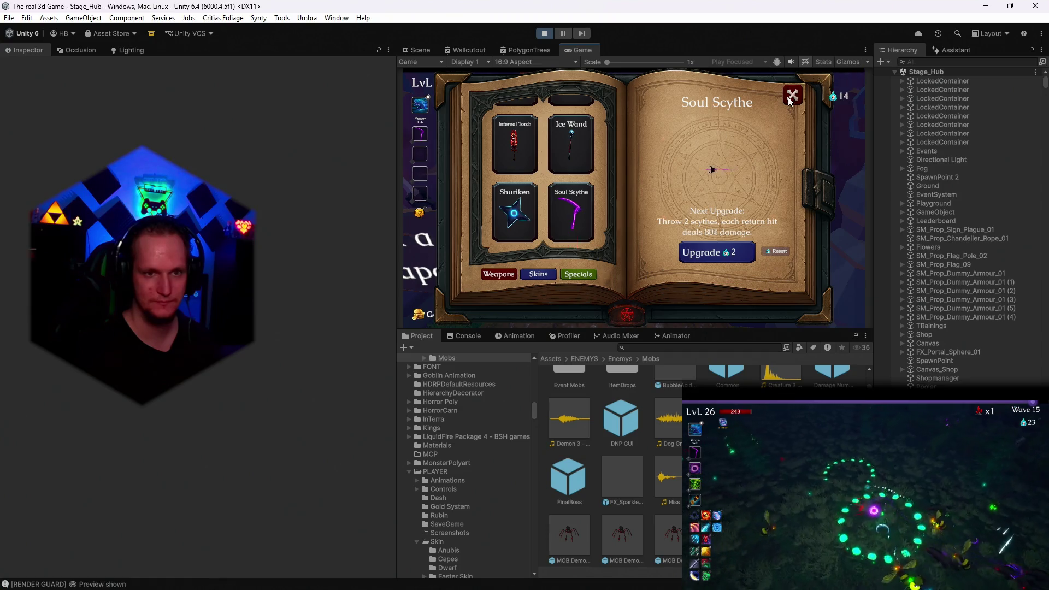
left_click(793, 95)
Walk up the forest path into the village square by the fountain, pause, and stop Play mode
key("w")
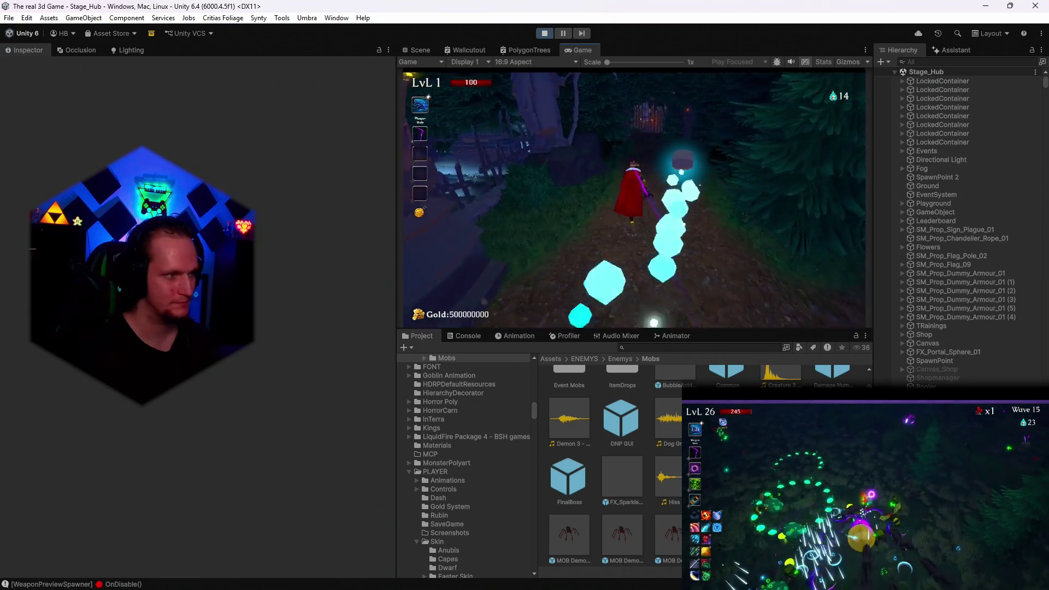
key("w")
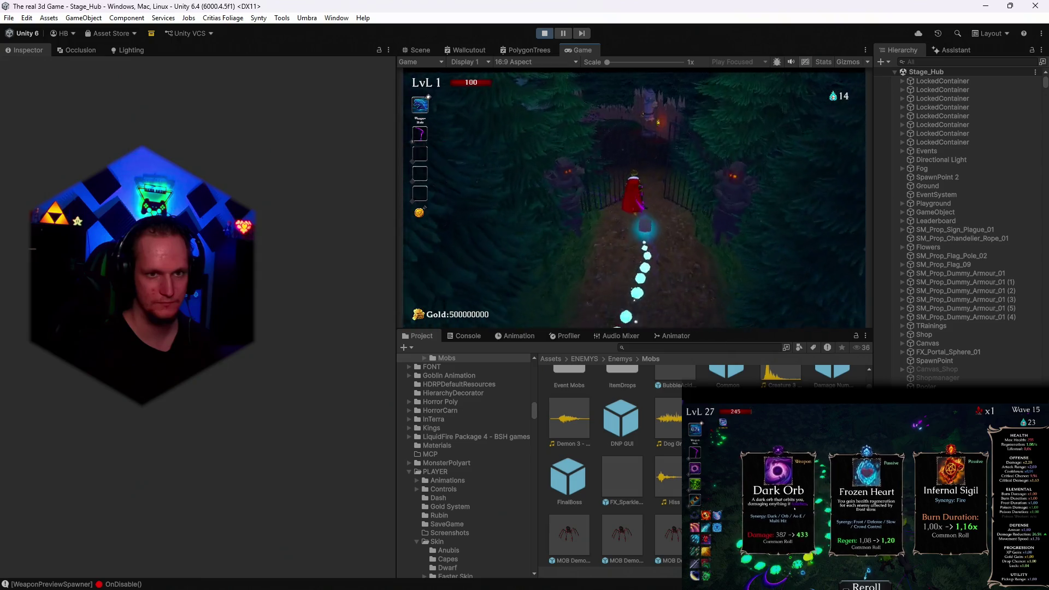
key("w")
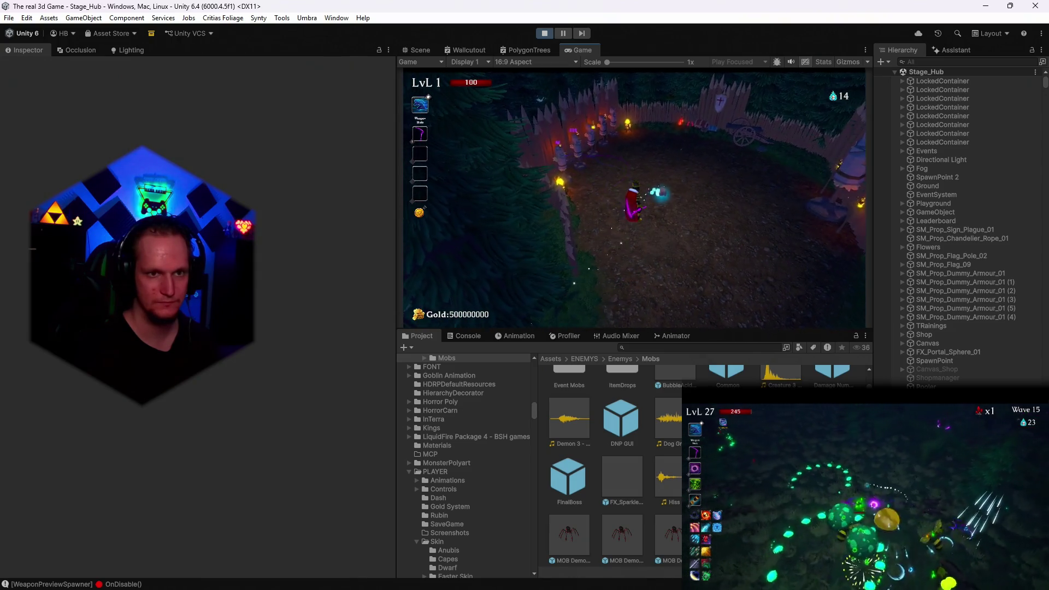
key("s")
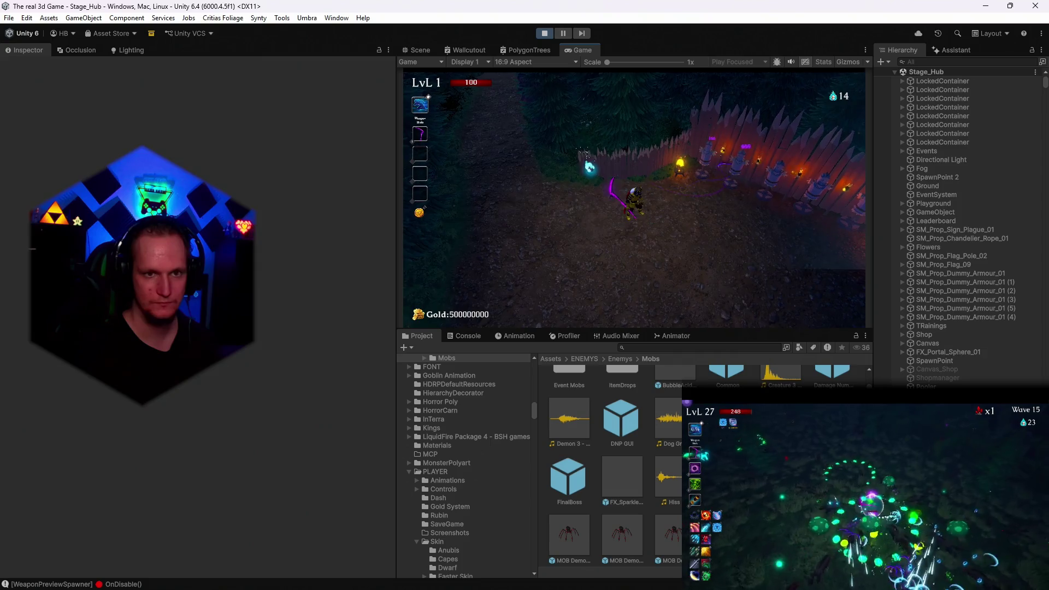
key("w")
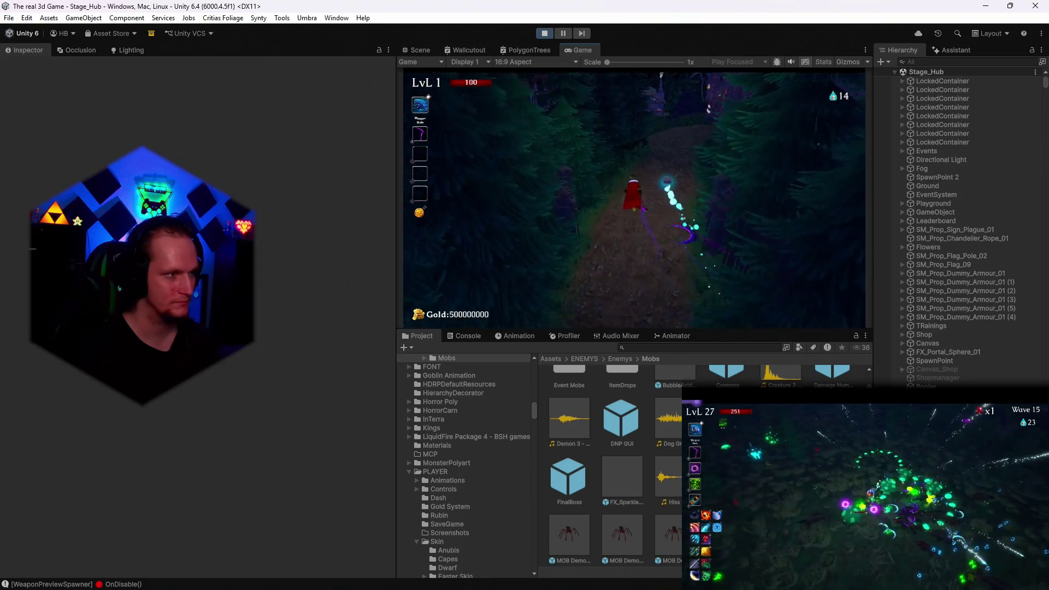
key("w")
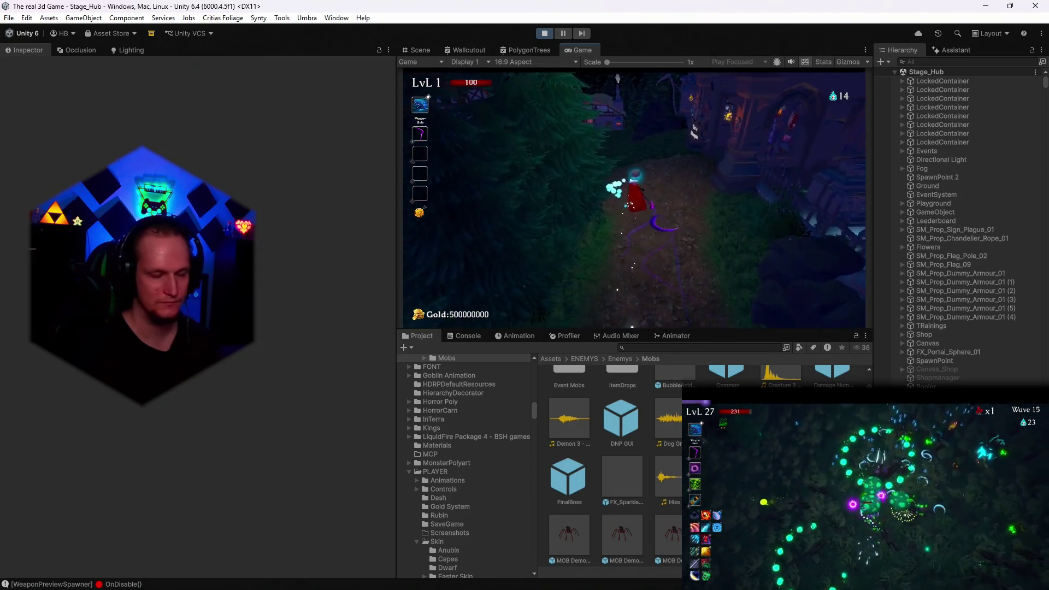
key("w")
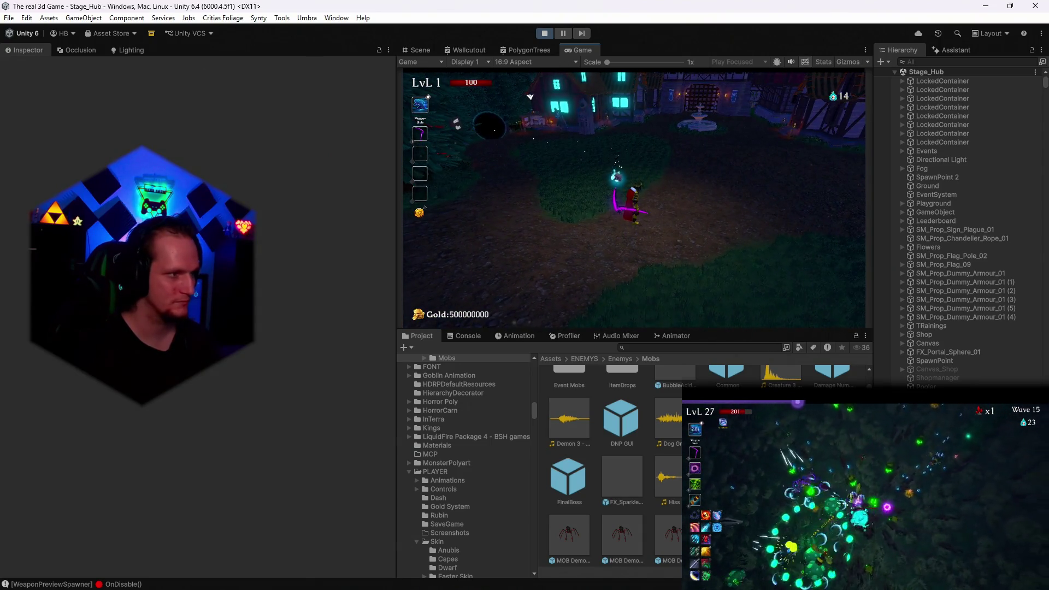
key("Escape")
left_click(545, 33)
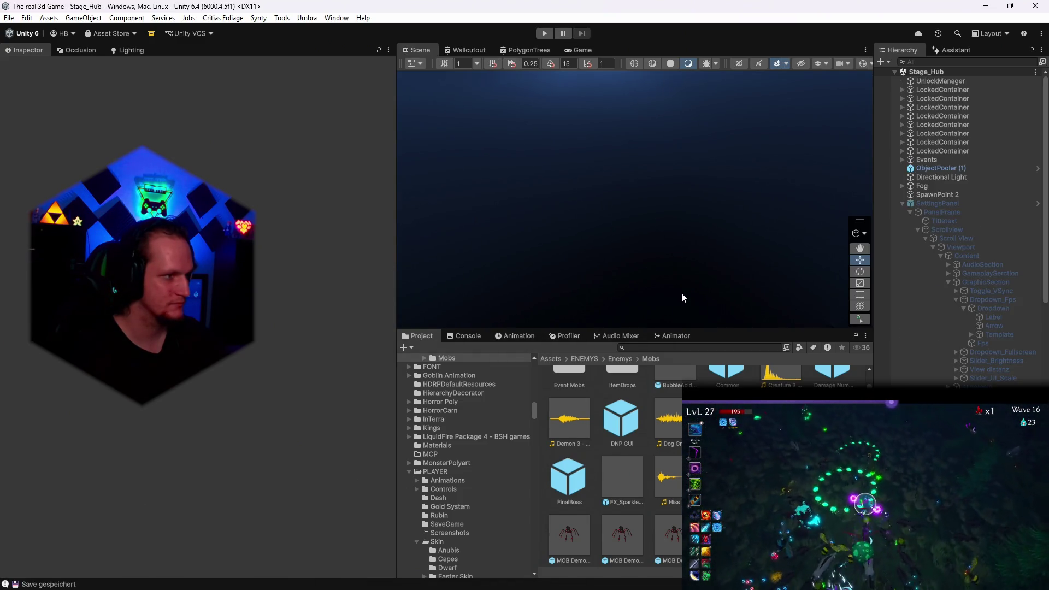
Search the Project assets for 'MOB' and scroll through the matching enemy prefabs
left_click(643, 348)
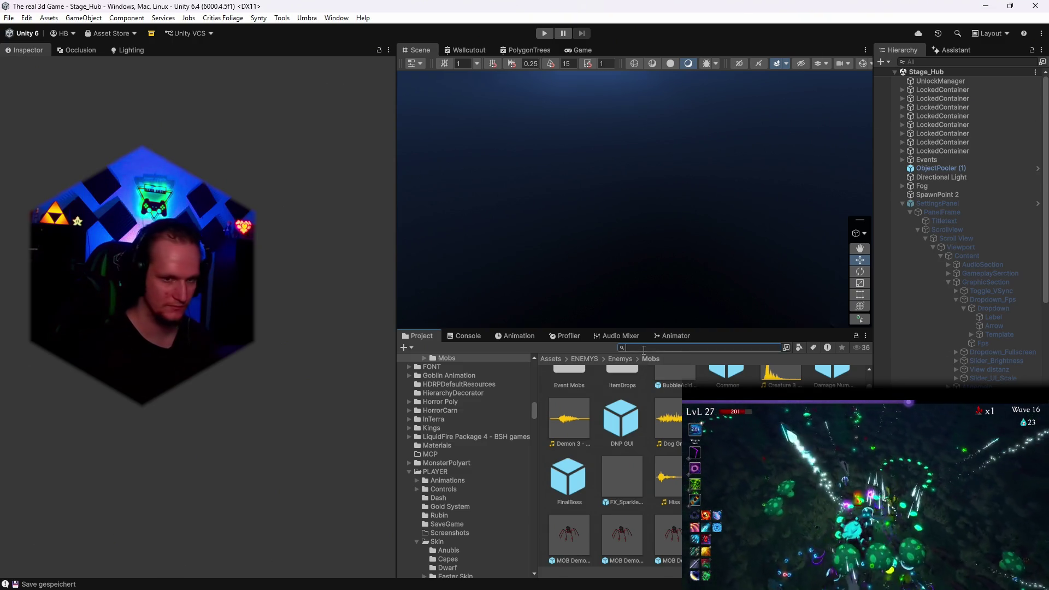
type("MOB")
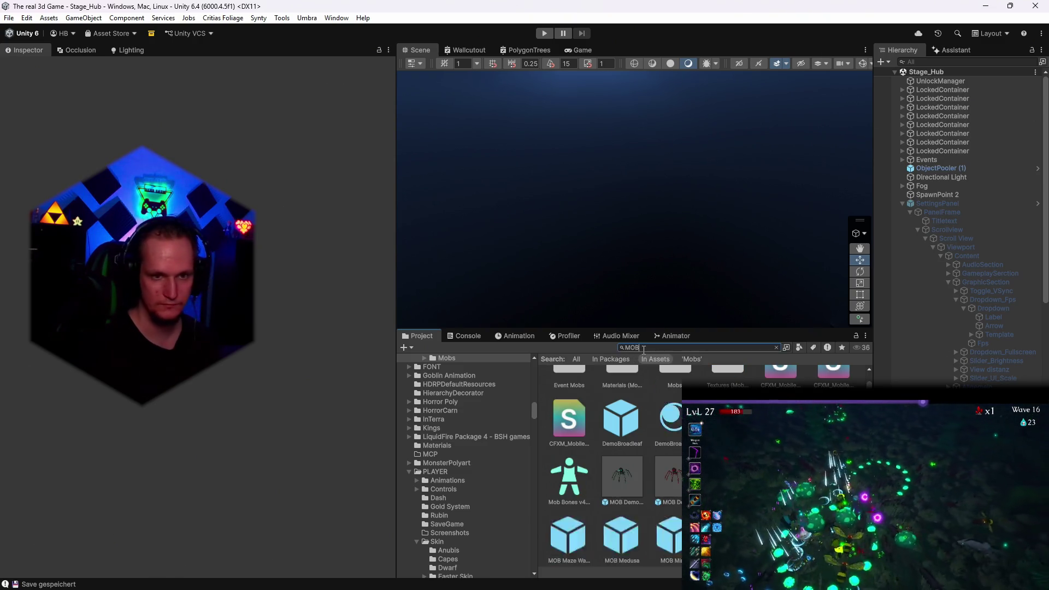
scroll(612, 464, "down", 3)
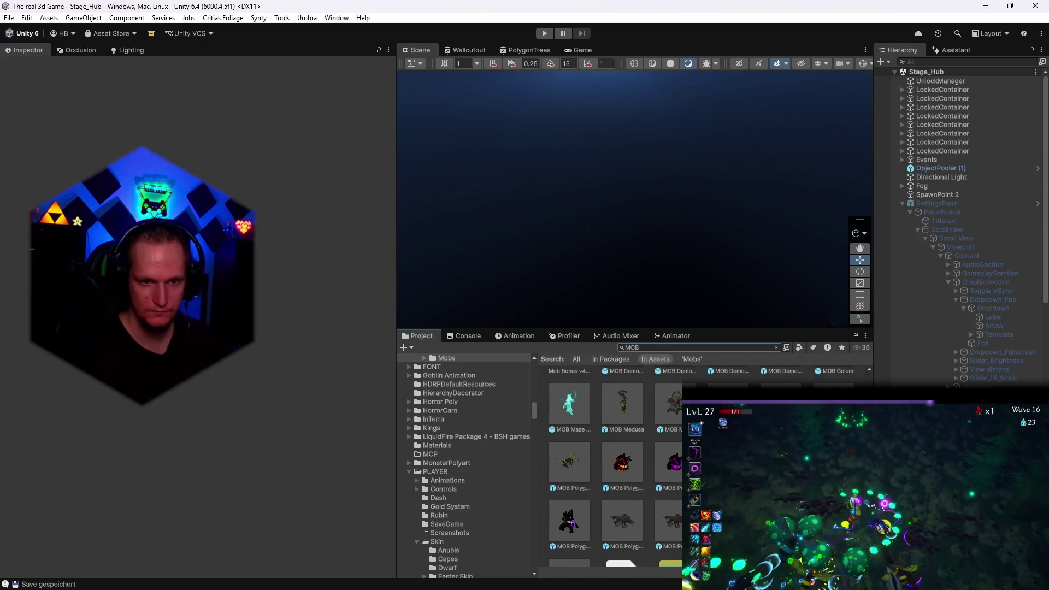
scroll(612, 464, "down", 2)
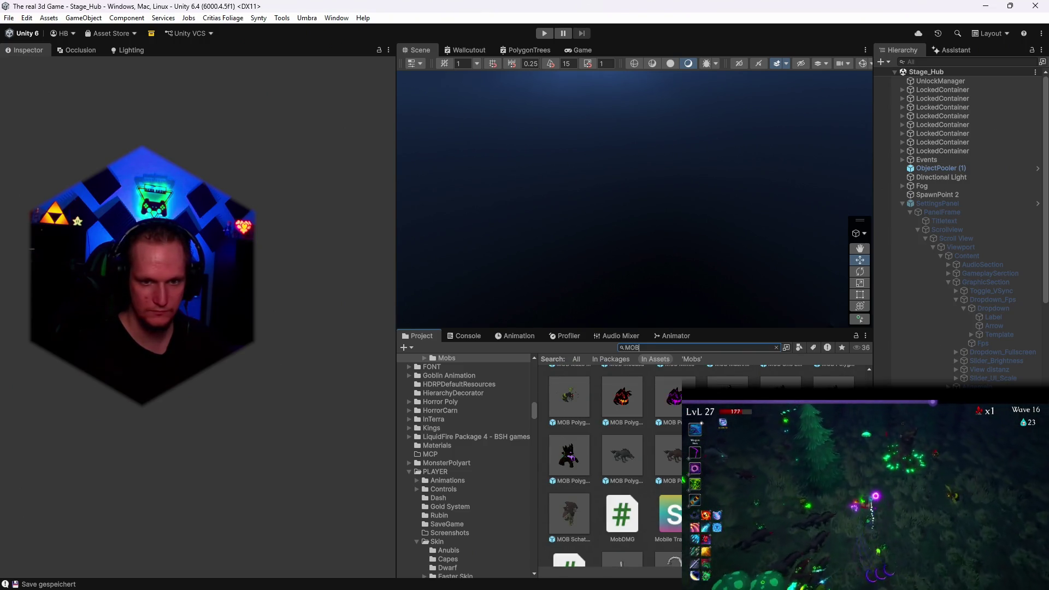
scroll(273, 332, "down", 10)
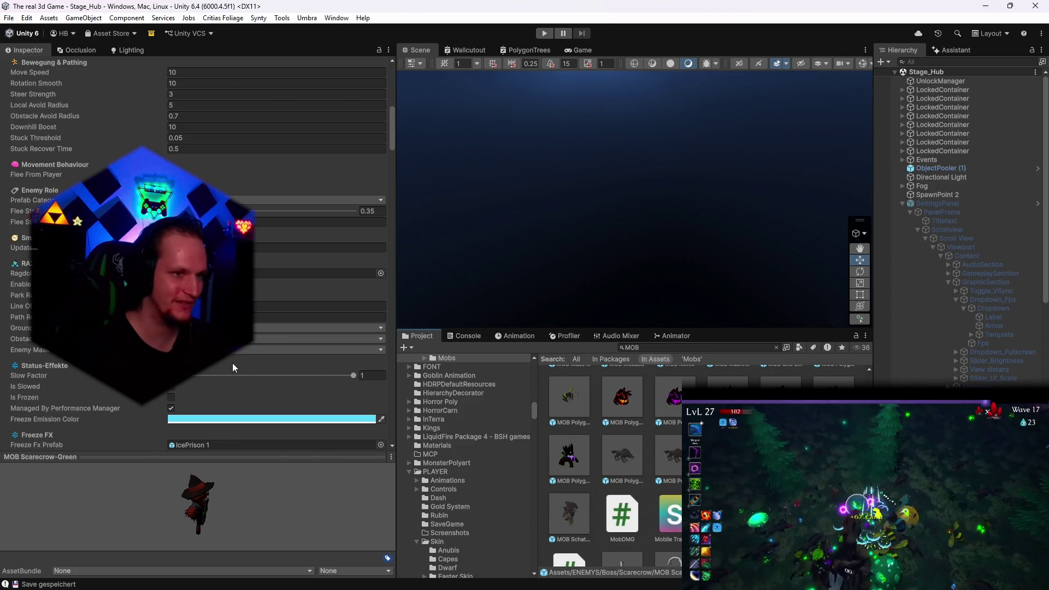
Clear the 'MOB' search in the Project panel
scroll(232, 363, "up", 6)
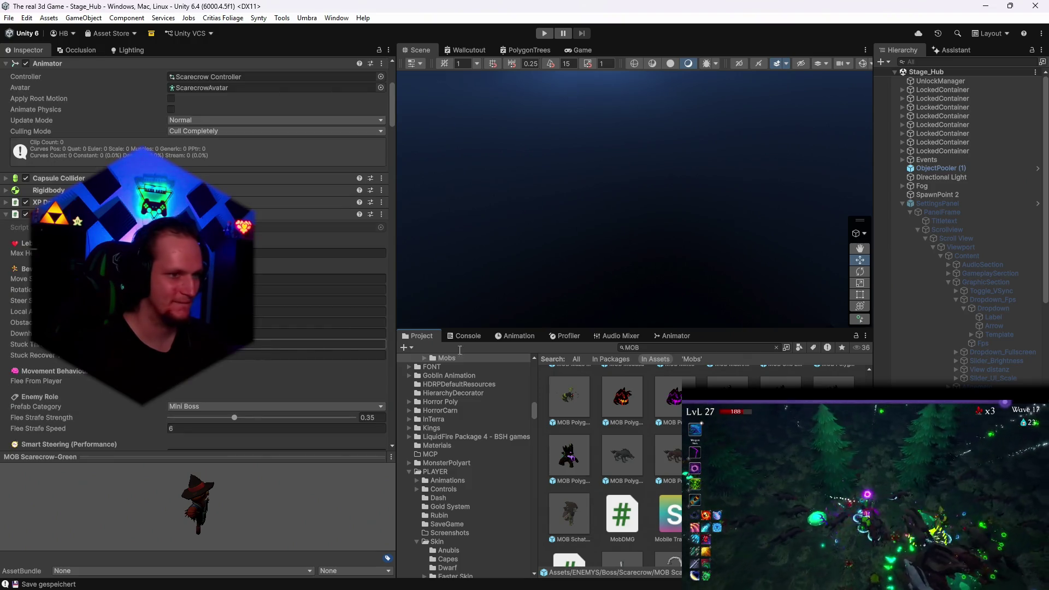
scroll(486, 490, "down", 5)
left_click_drag(532, 418, 528, 579)
scroll(486, 507, "up", 10)
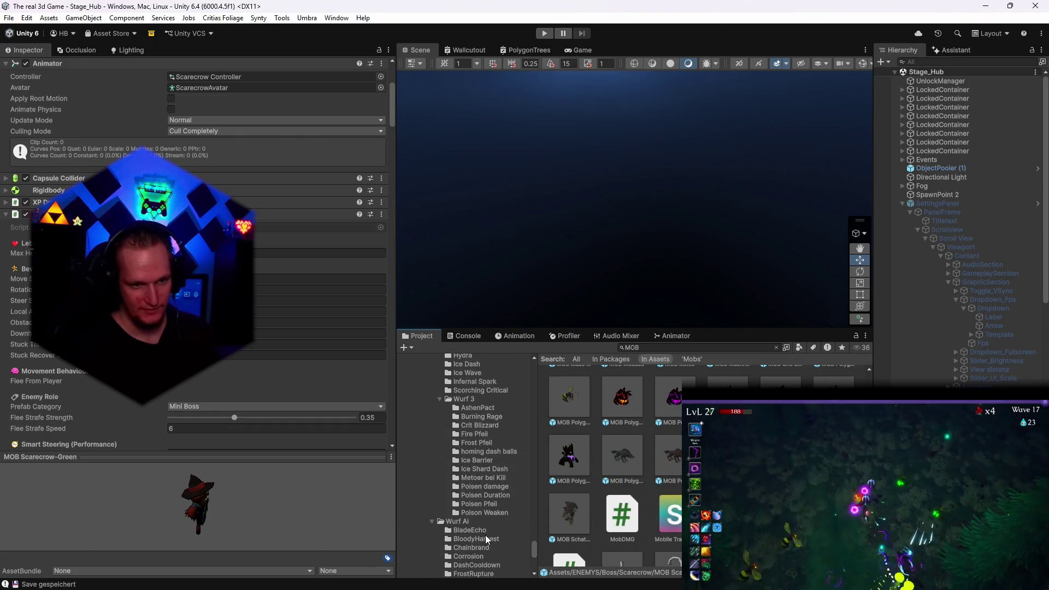
scroll(486, 539, "up", 3)
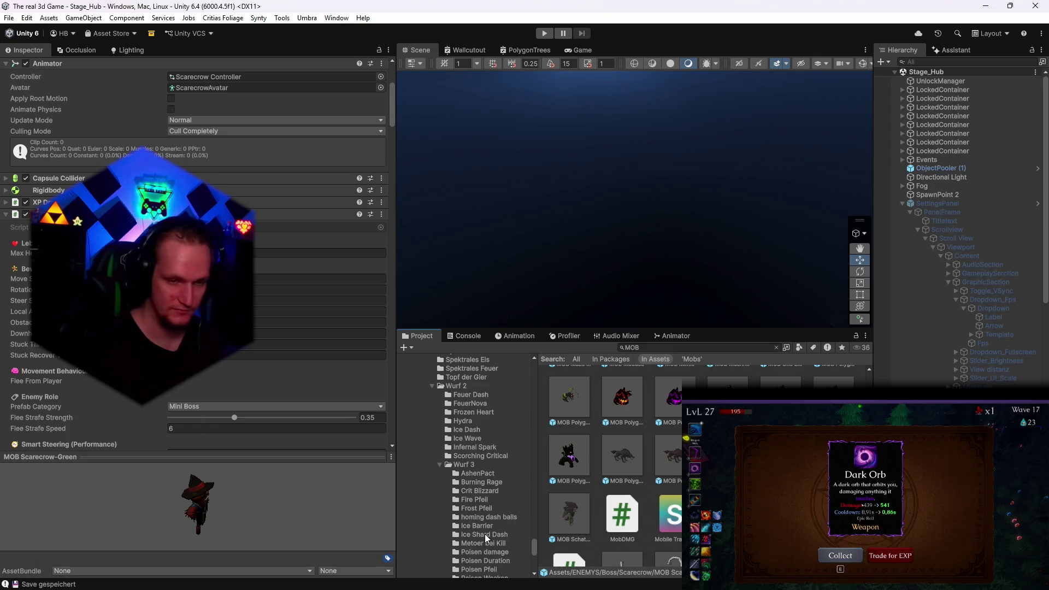
key("e")
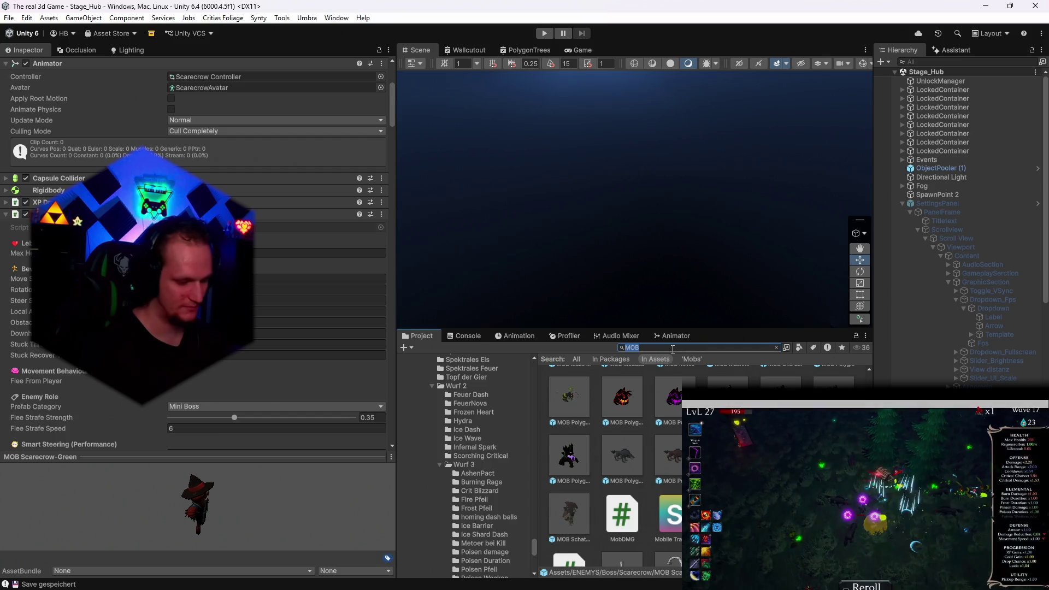
key("e")
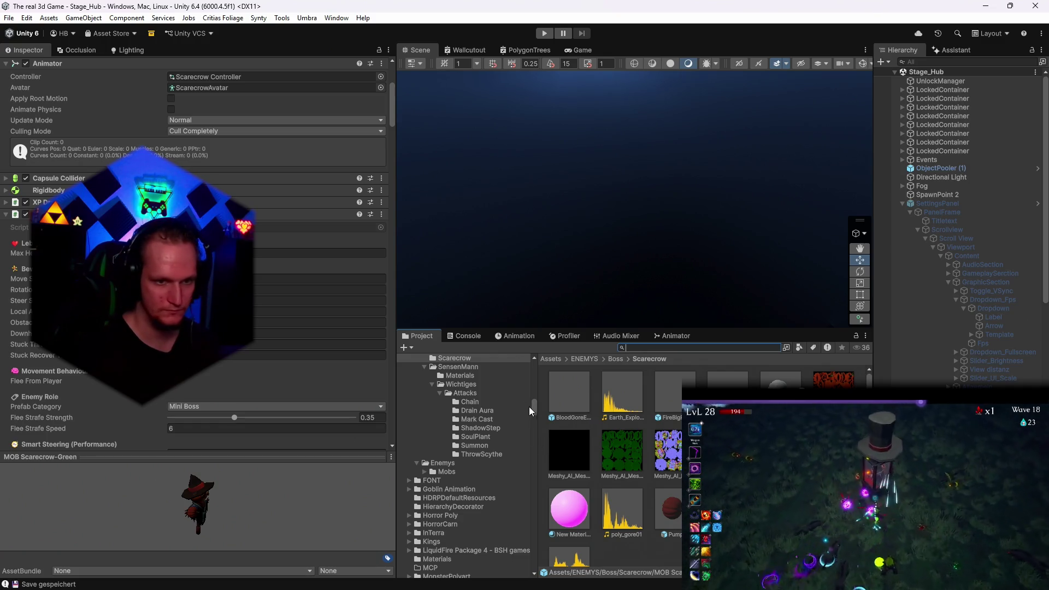
Browse the folder tree to UPGRADES/ItemPool/Passive/Wurf 2/Wurf 3 and open Burning Rage
scroll(470, 491, "down", 15)
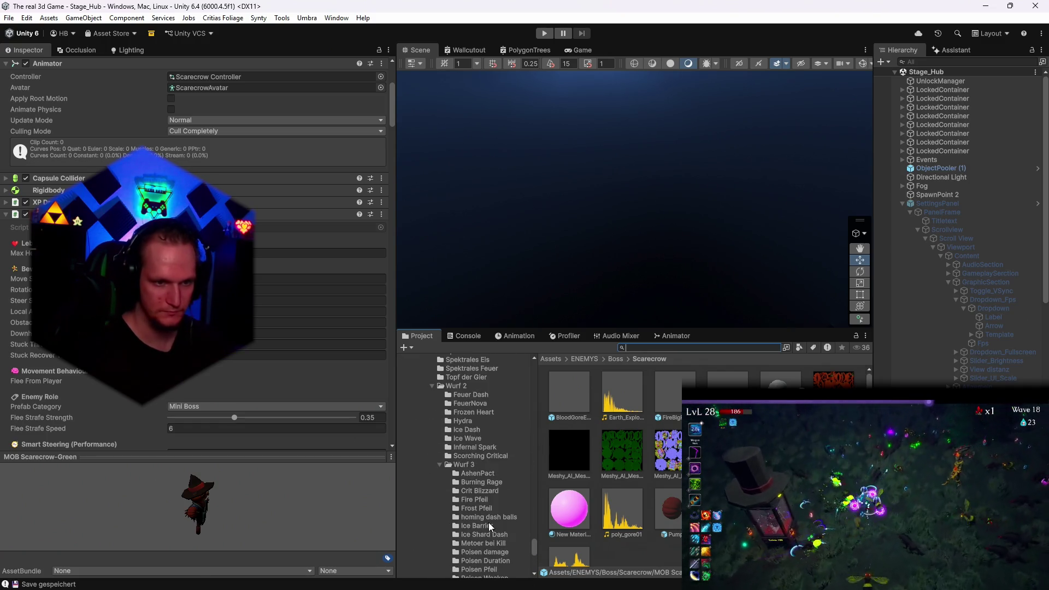
scroll(498, 536, "up", 3)
scroll(499, 537, "down", 3)
scroll(479, 520, "up", 10)
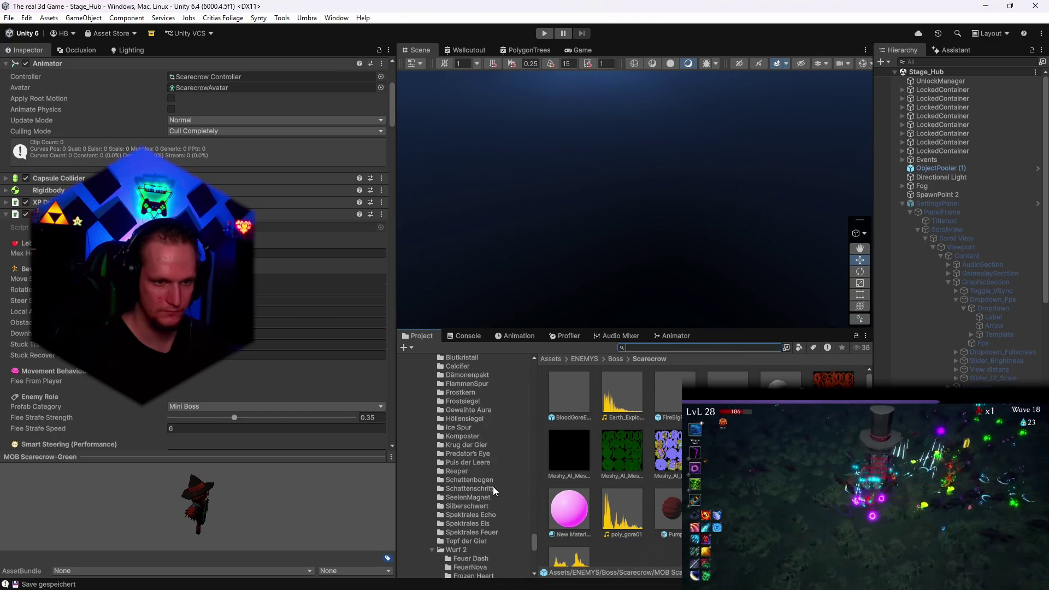
scroll(491, 487, "up", 4)
scroll(479, 524, "down", 10)
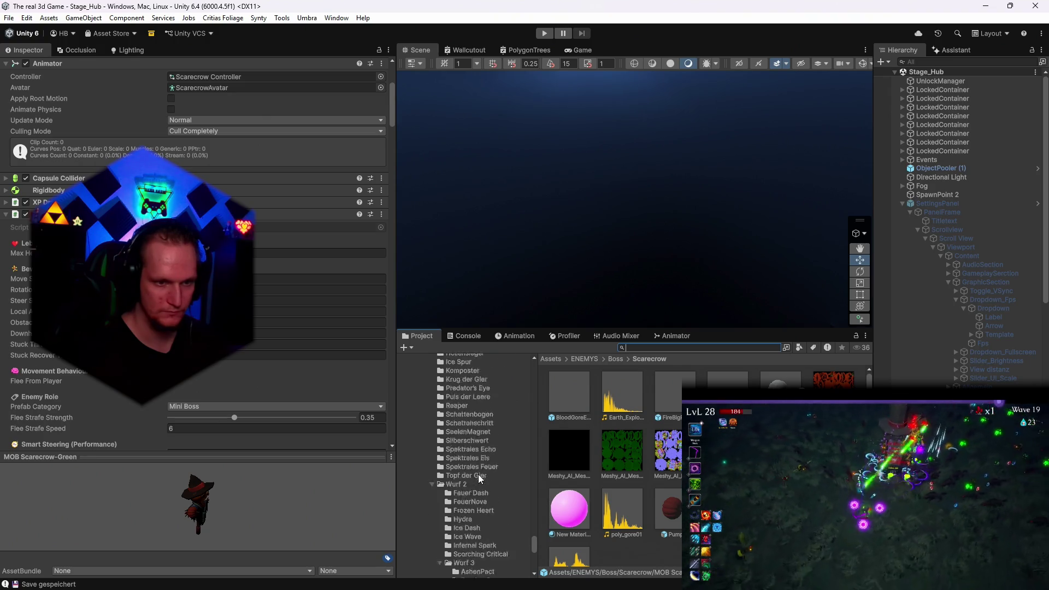
left_click(490, 417)
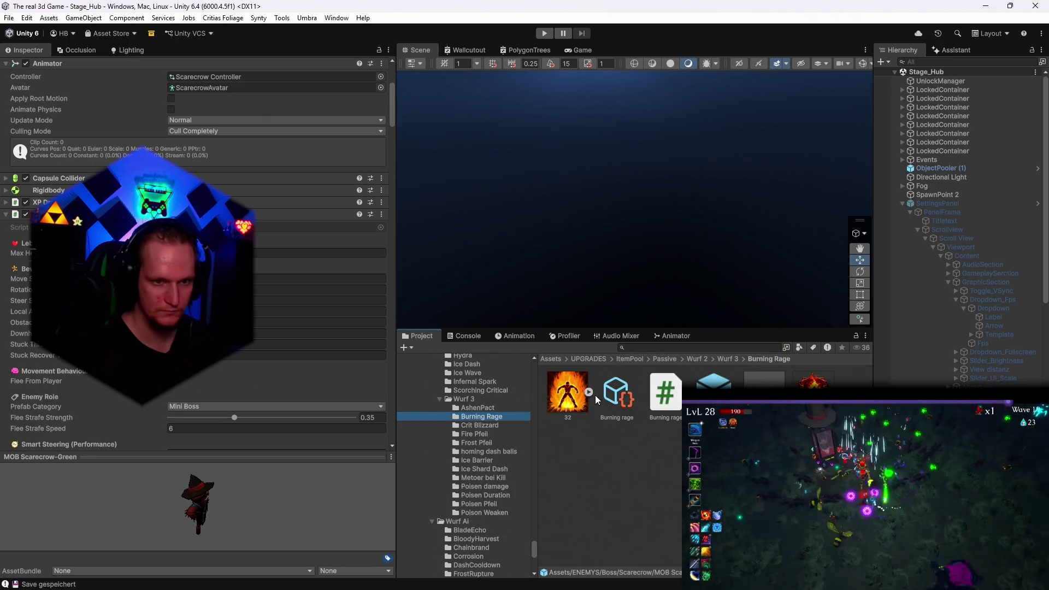
Inspect the Burning rage data asset and the Burning Rage prefab's Transform and Passive_Stillfire component
left_click(608, 398)
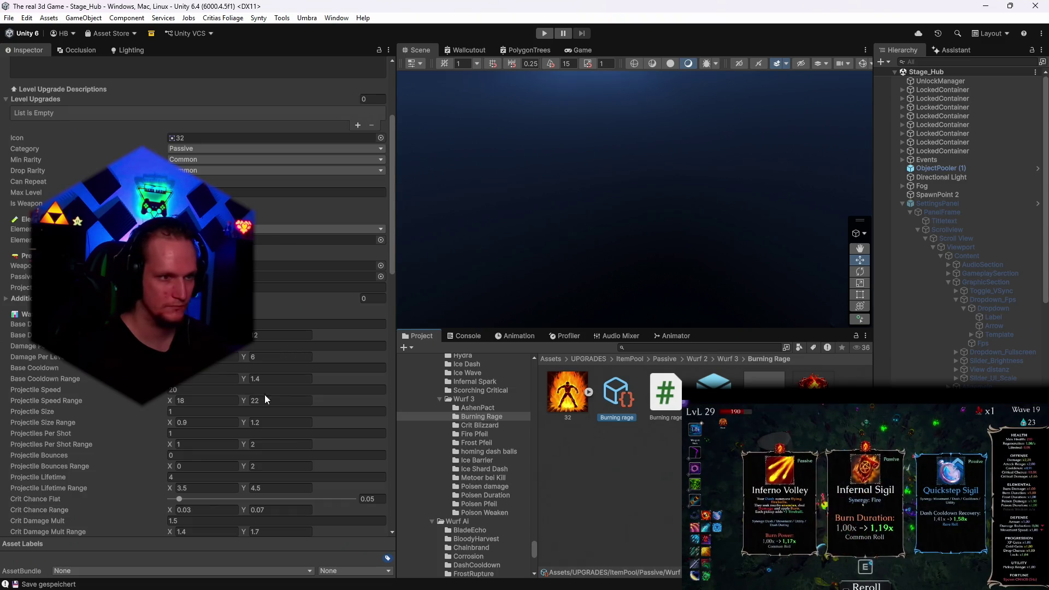
double_click(317, 276)
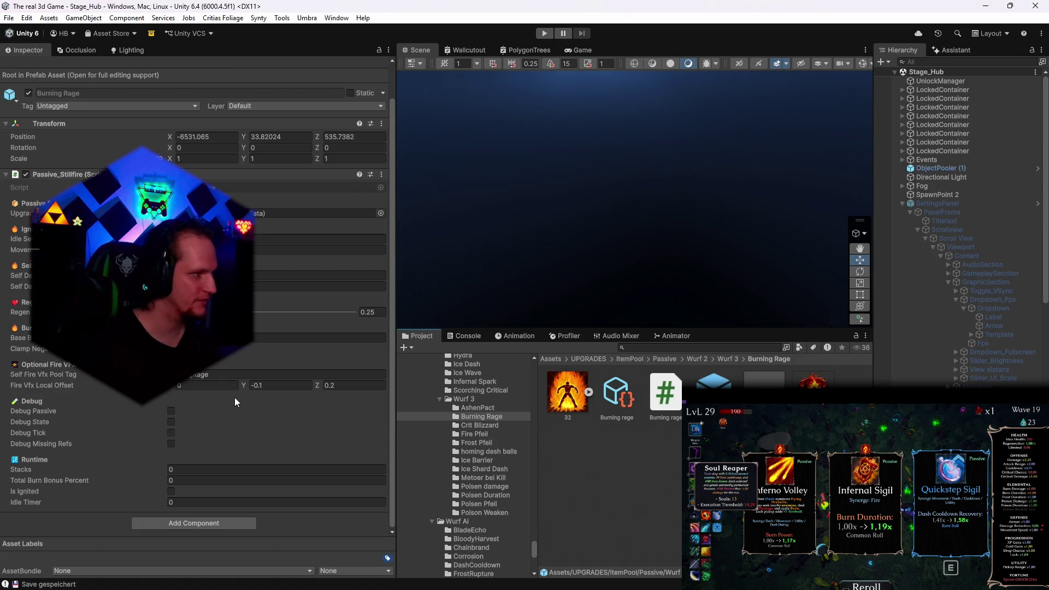
scroll(517, 527, "up", 5)
scroll(493, 532, "down", 5)
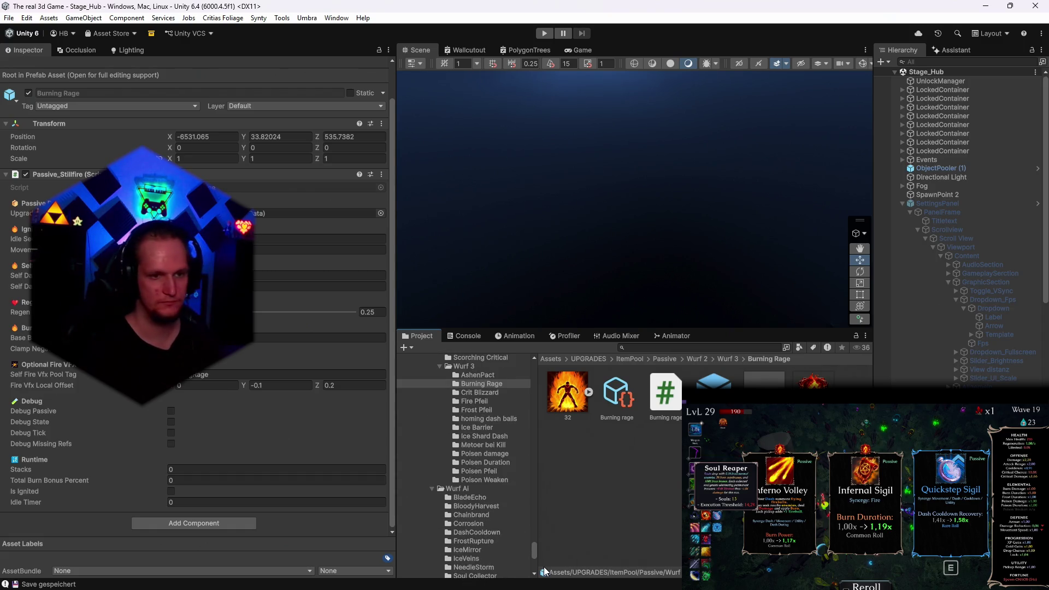
scroll(492, 525, "up", 5)
scroll(491, 503, "down", 3)
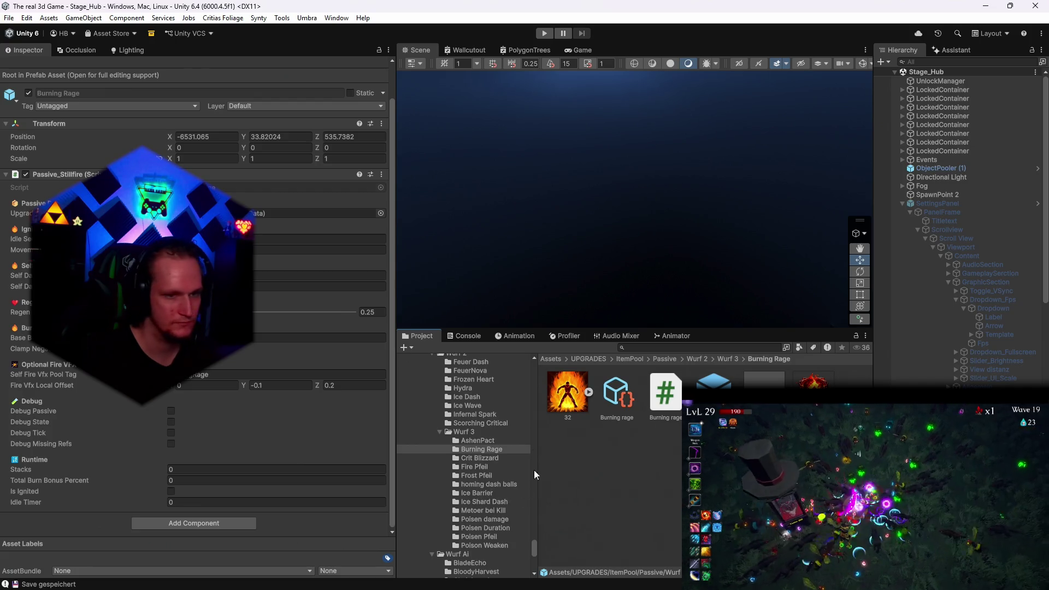
scroll(483, 535, "down", 5)
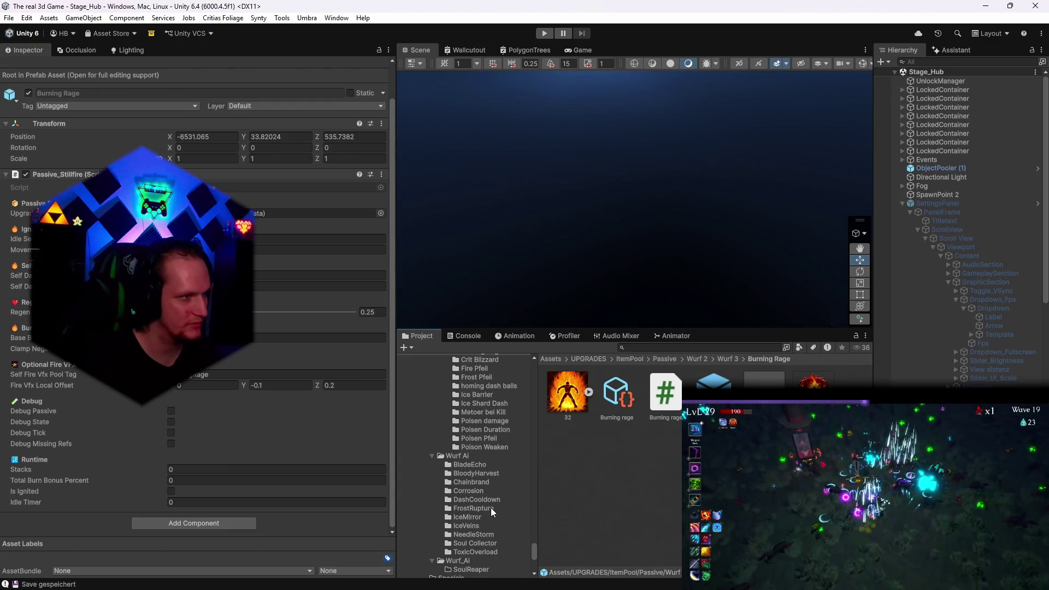
scroll(493, 522, "up", 5)
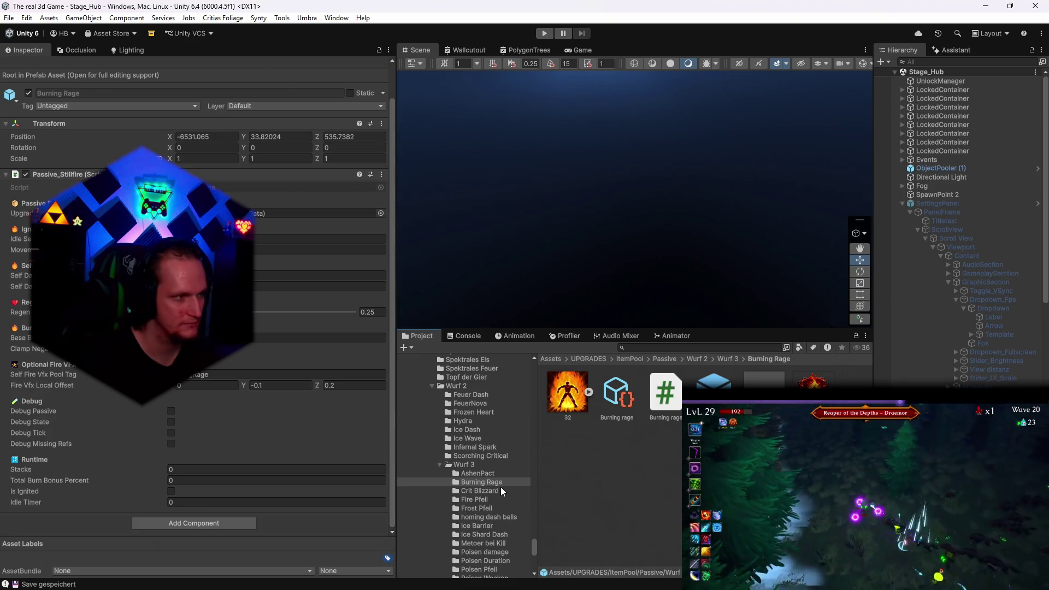
scroll(500, 485, "down", 3)
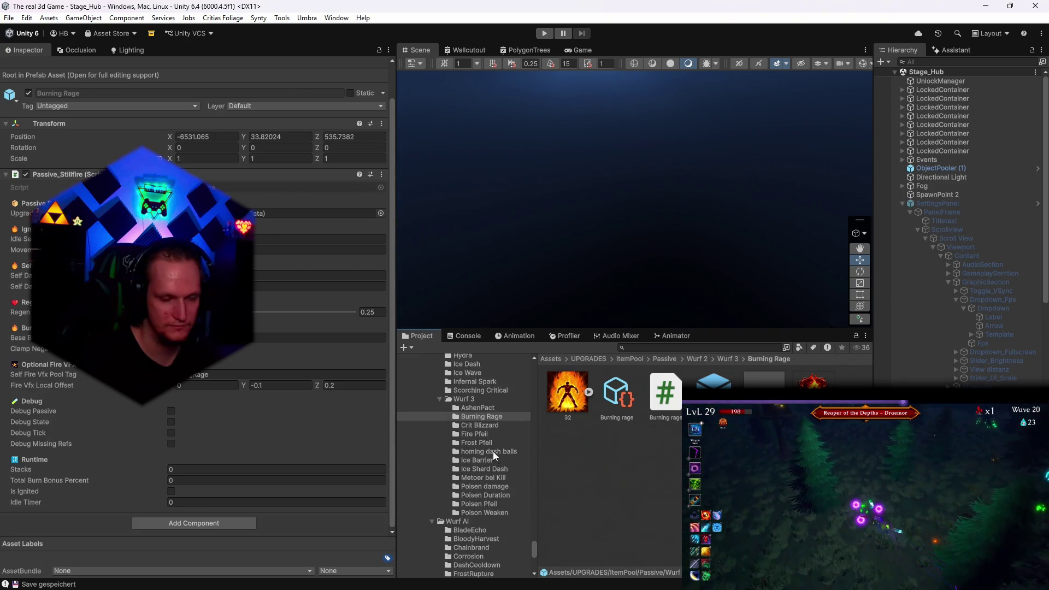
scroll(497, 487, "up", 6)
left_click(718, 347)
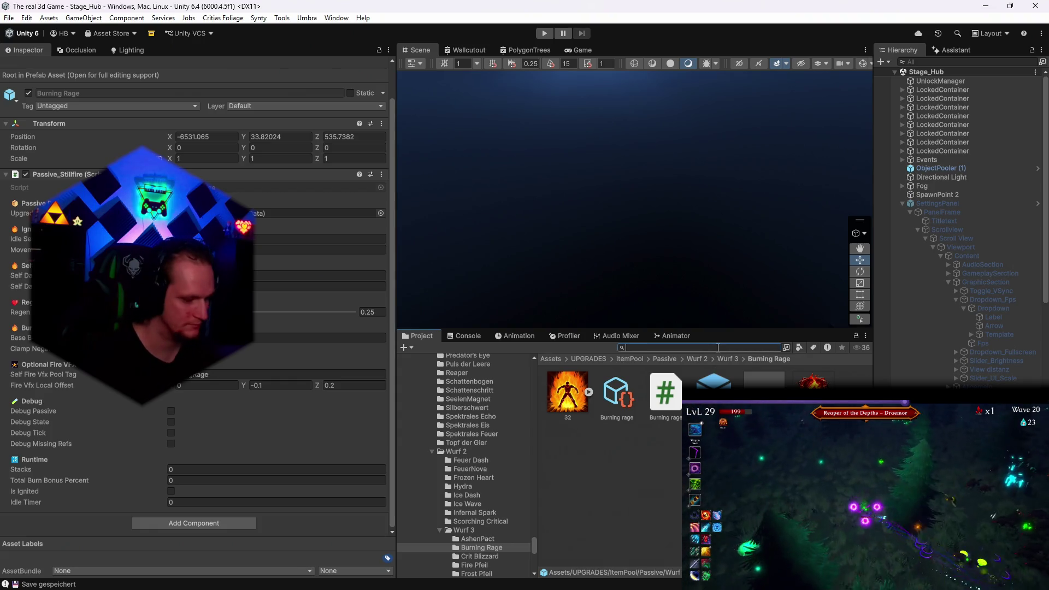
Search the project for 'reaper' and view the Reaper skin folder's Passive_Seelenernte data
type("reaper")
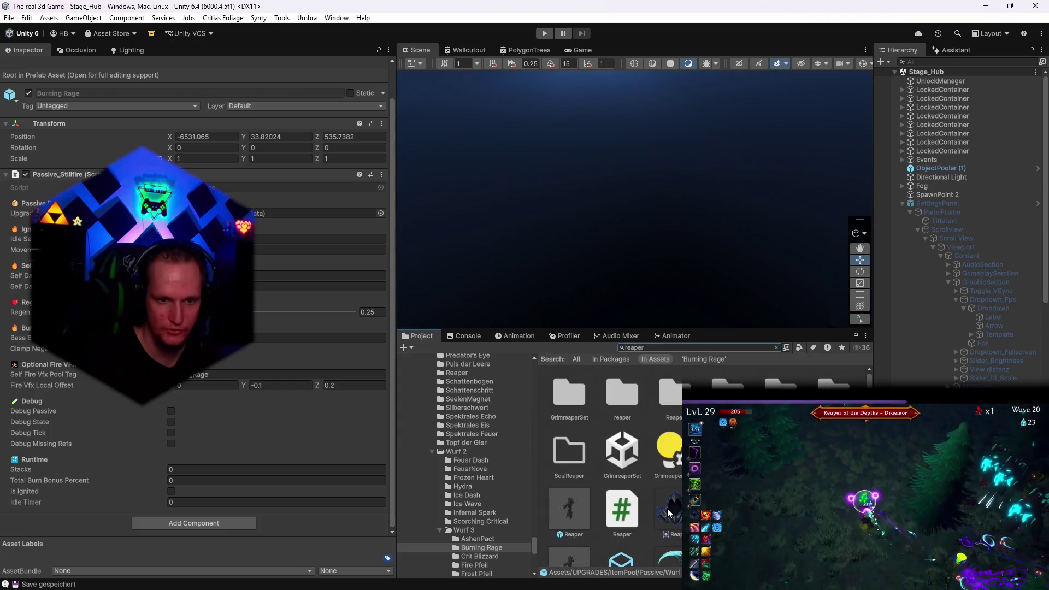
left_click(668, 512)
left_click(691, 348)
key("BackSpace")
key("BackSpace")
key("BackSpace")
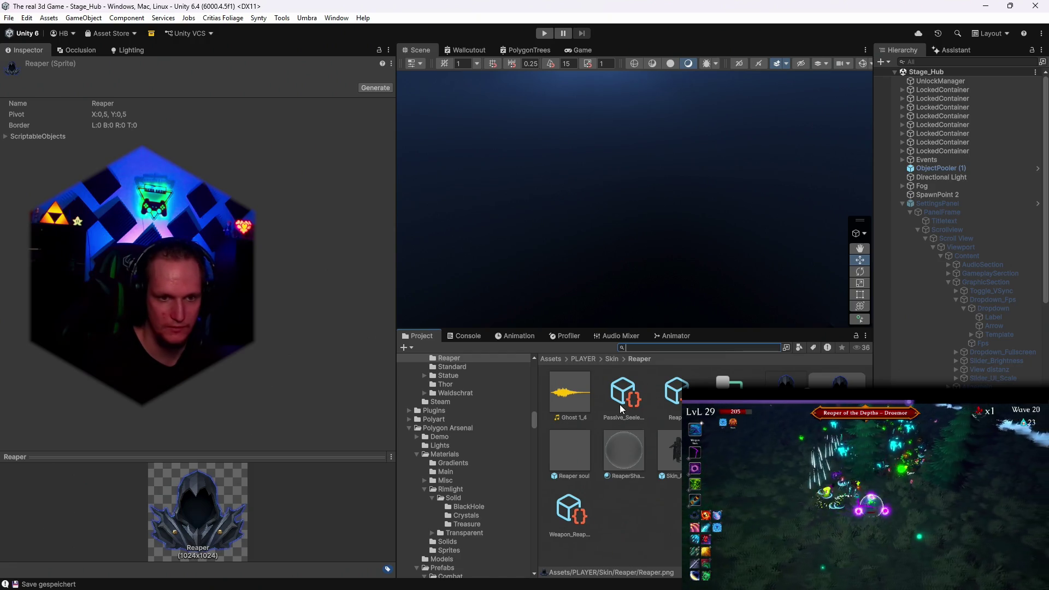
left_click(622, 409)
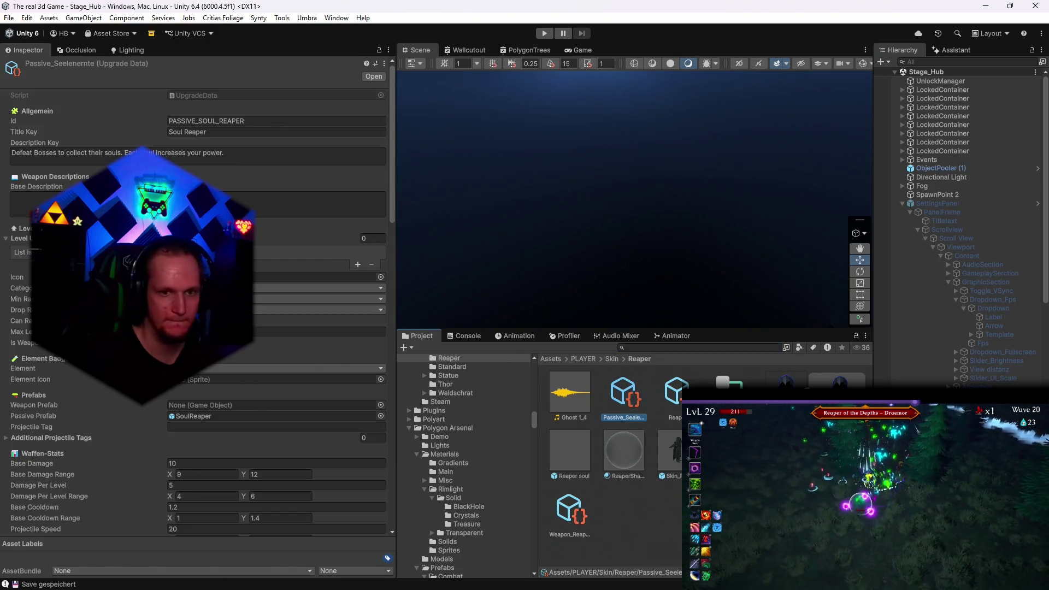
Compare the Reaper item, Weapon_Reaper and SoulReaper prefab, ending on Passive_Seelenernte's description
left_click(675, 404)
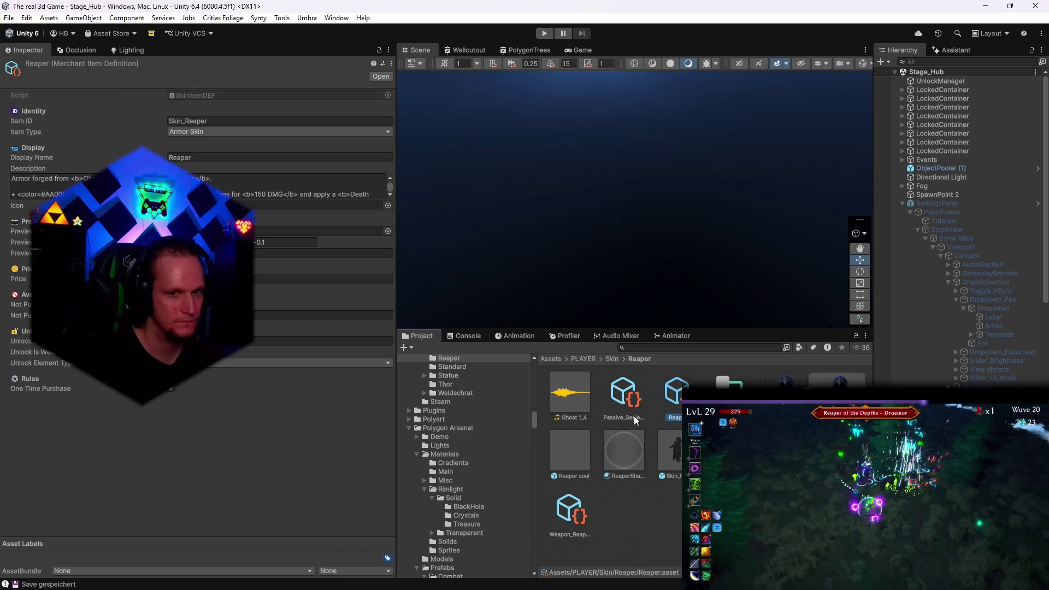
left_click(634, 416)
left_click(572, 516)
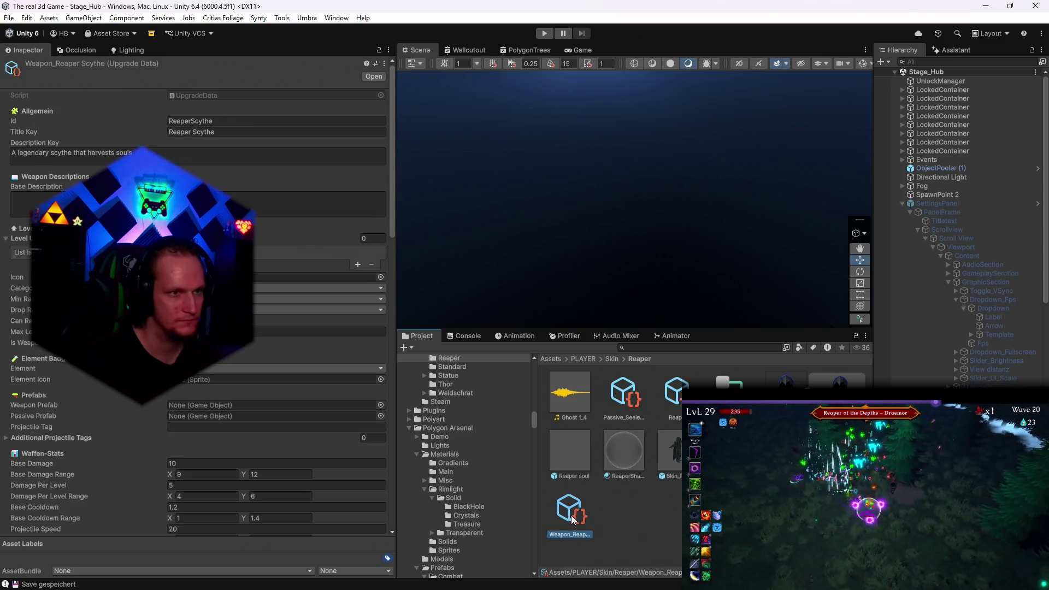
left_click(628, 401)
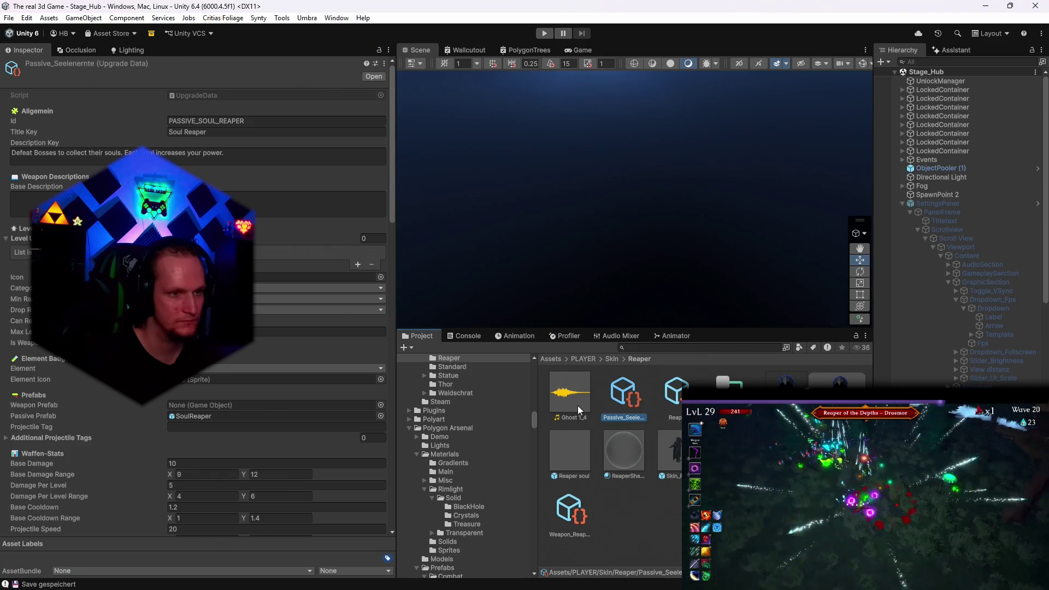
left_click(204, 416)
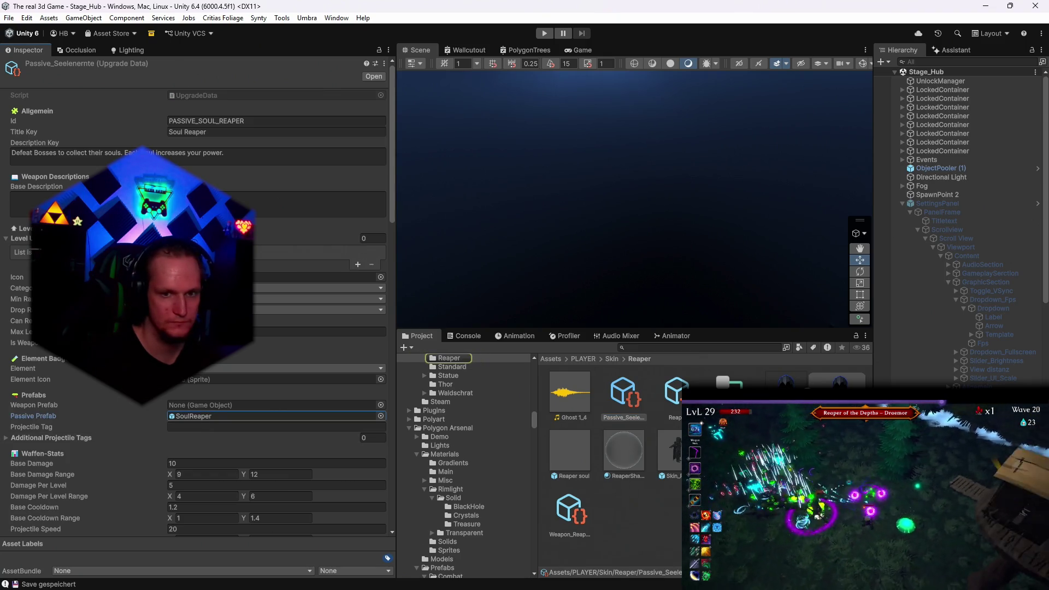
double_click(205, 416)
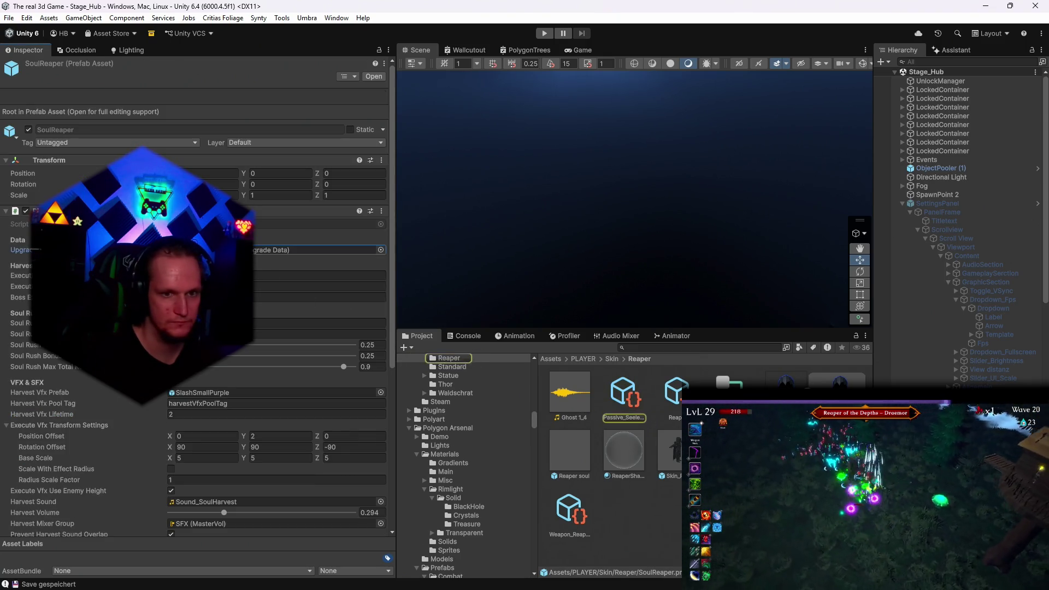
left_click(623, 399)
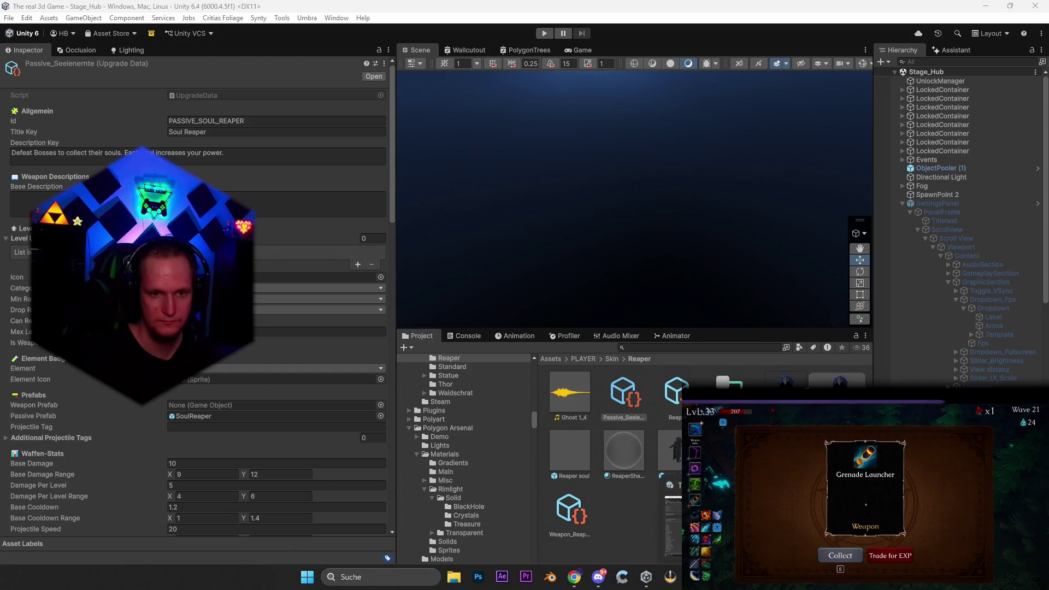
key("alt+Tab")
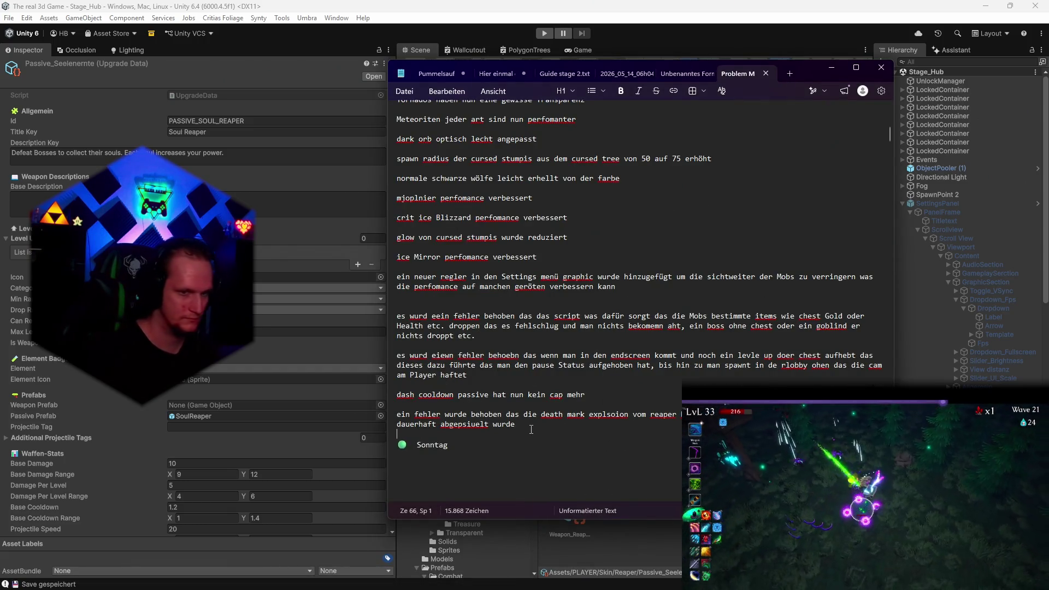
Append a German patch-note line saying the Reaper skin passive's wrong value bug was fixed
key("Return")
type("einfherl ")
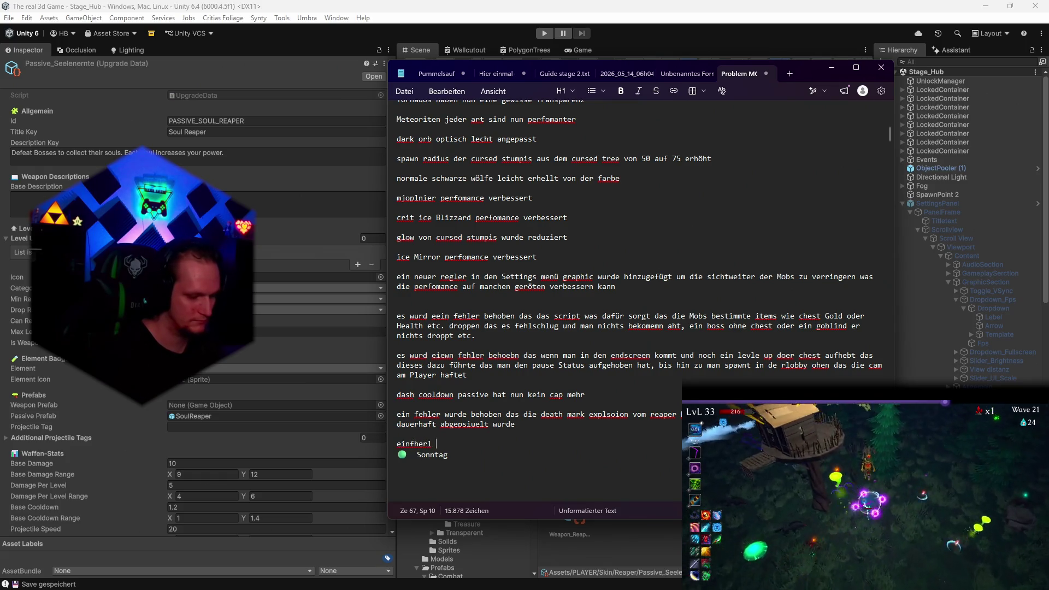
type("wurde behoiebn das")
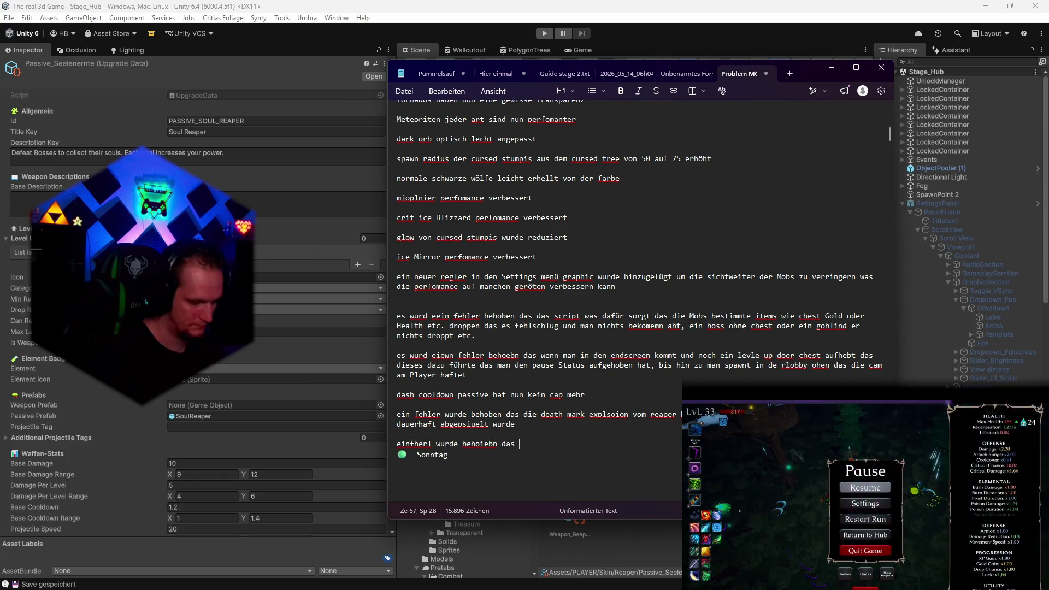
type(" die reaperSkin passive ")
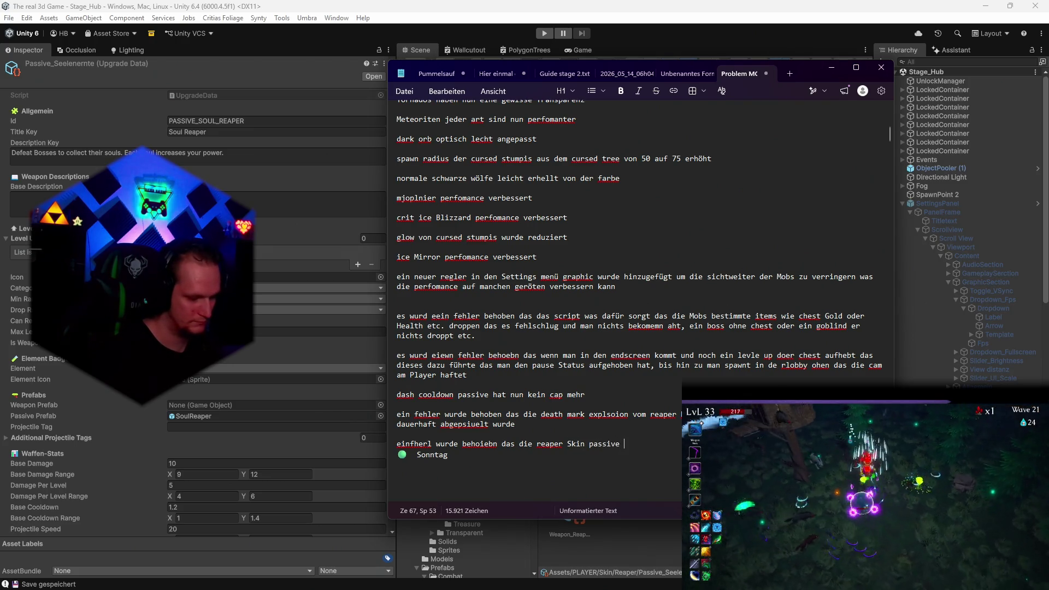
type("einen falsche")
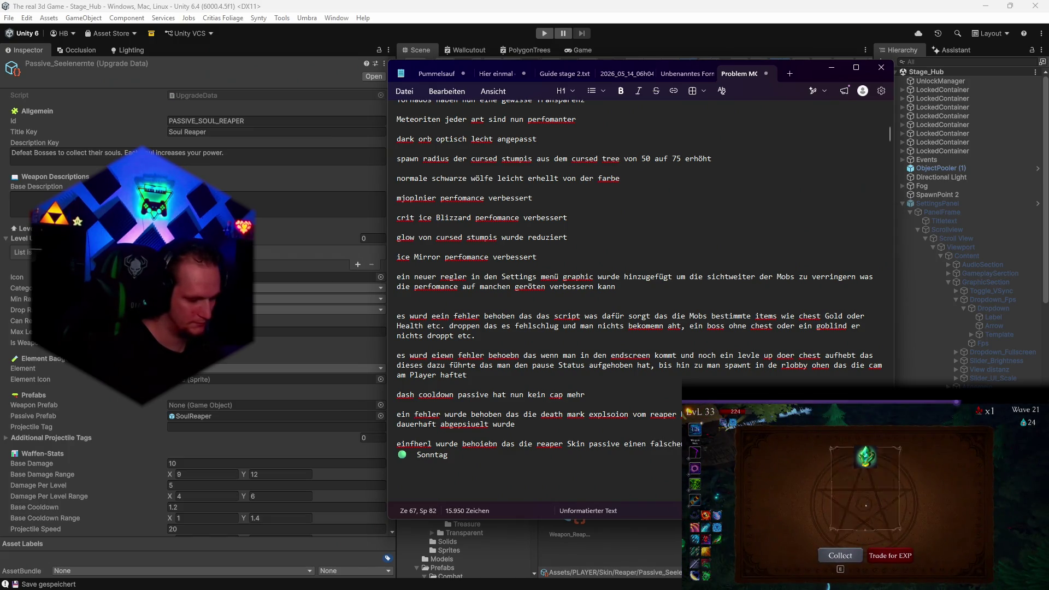
type(" Wert")
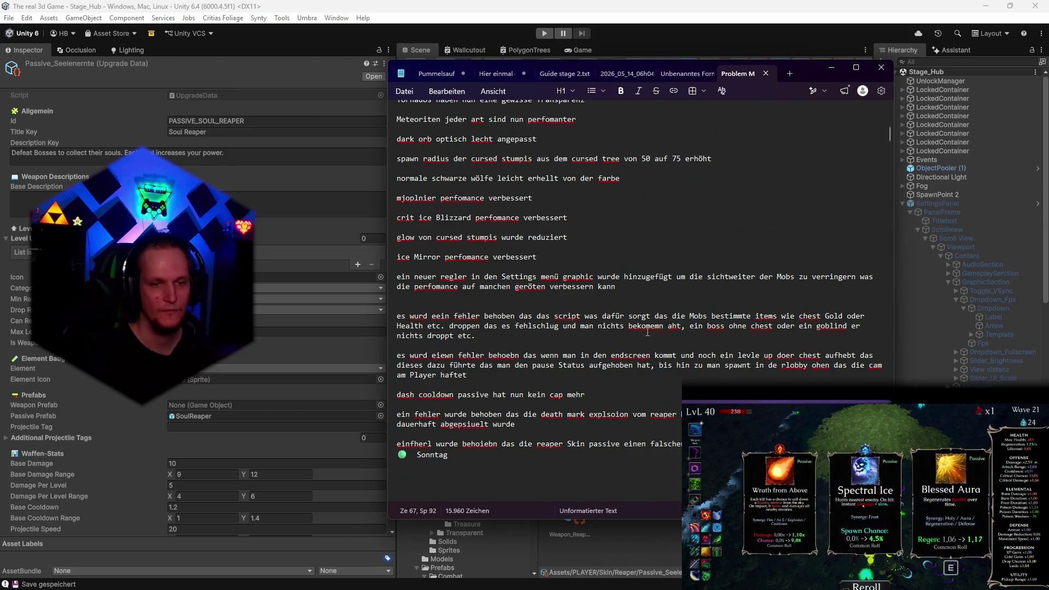
Minimize the Notepad patch notes and scroll around the Unity editor
left_click(381, 584)
scroll(494, 465, "down", 15)
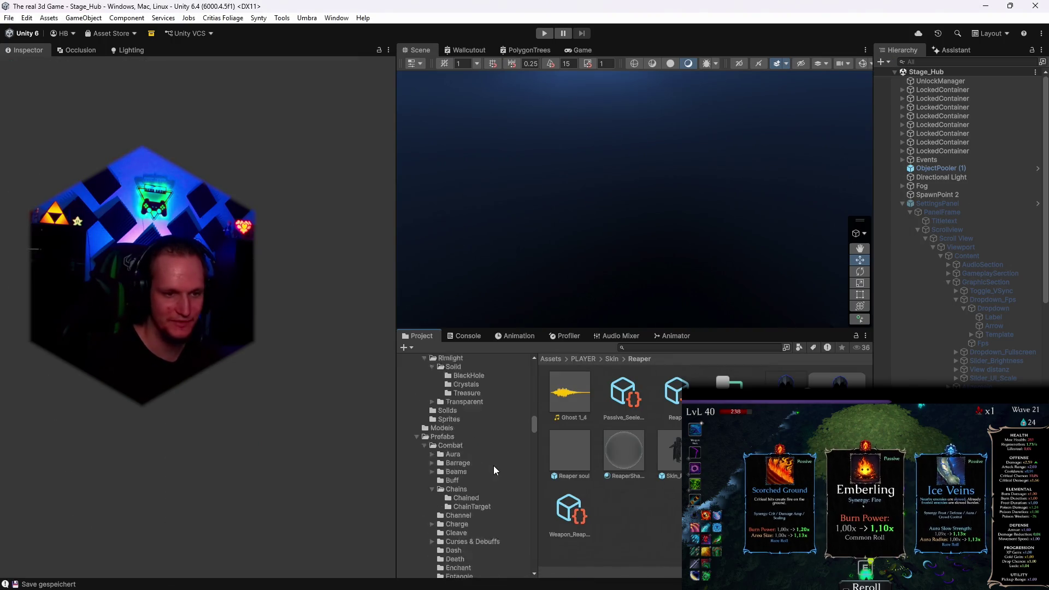
scroll(494, 464, "down", 10)
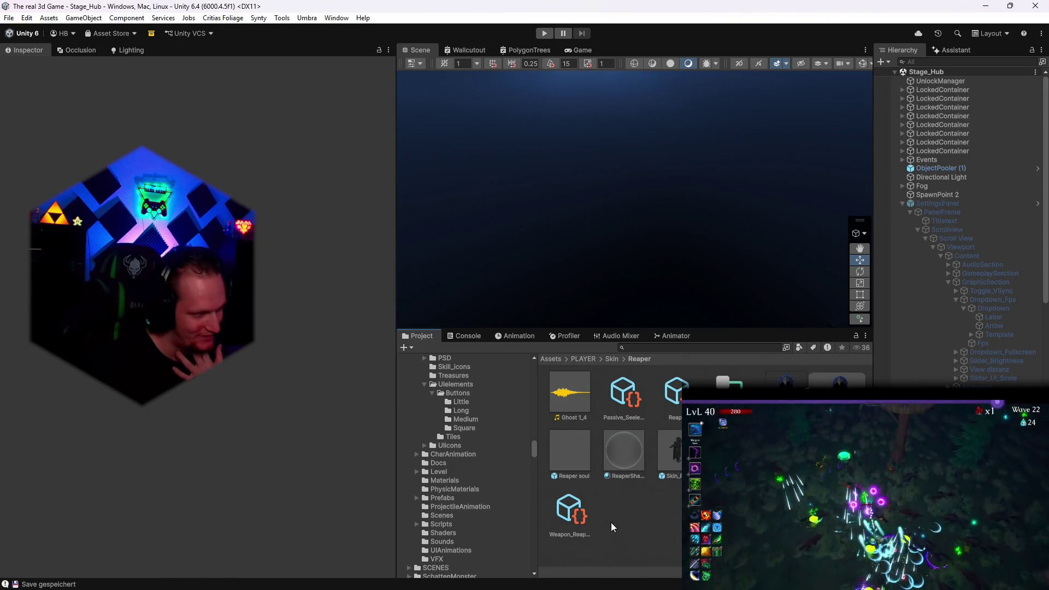
scroll(448, 523, "down", 5)
left_click_drag(536, 457, 535, 469)
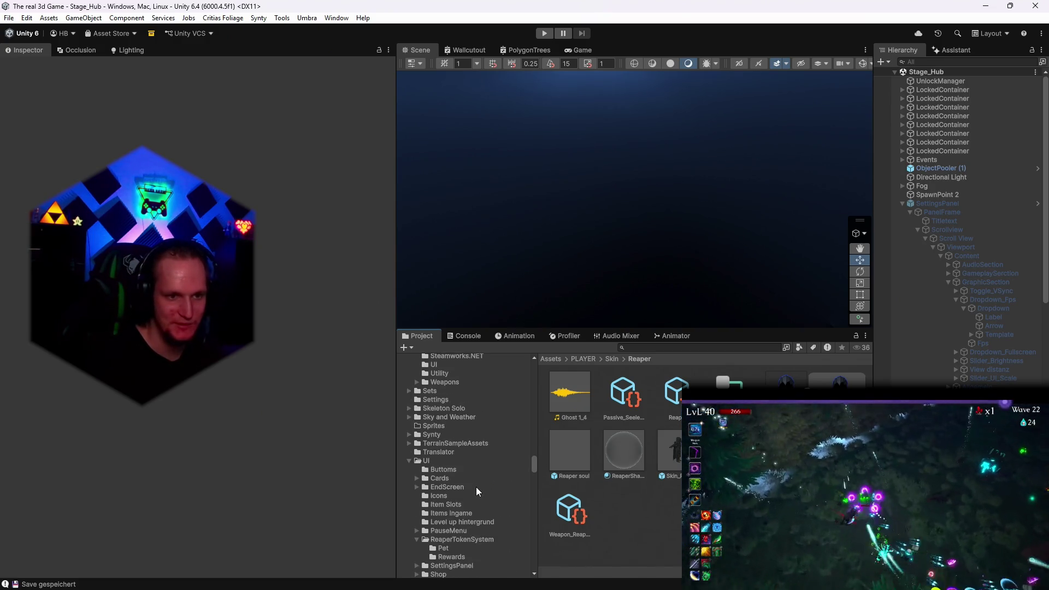
scroll(476, 487, "up", 5)
scroll(473, 502, "up", 3)
scroll(473, 502, "up", 2)
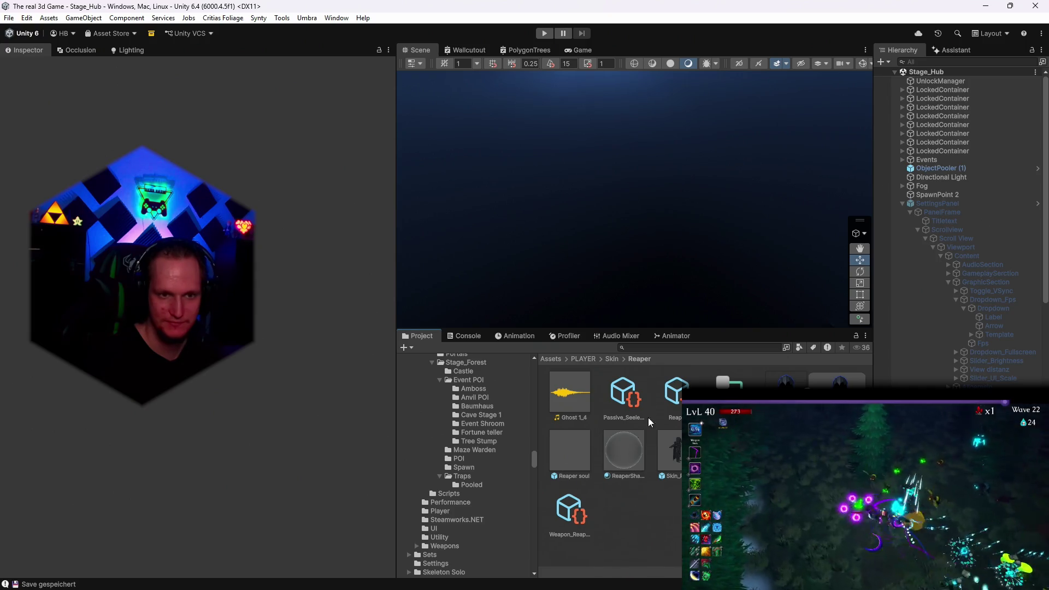
Search the Project for 'baumh', open the Baumhaus prefab, and select its Legi chest
left_click(646, 348)
type("baumh")
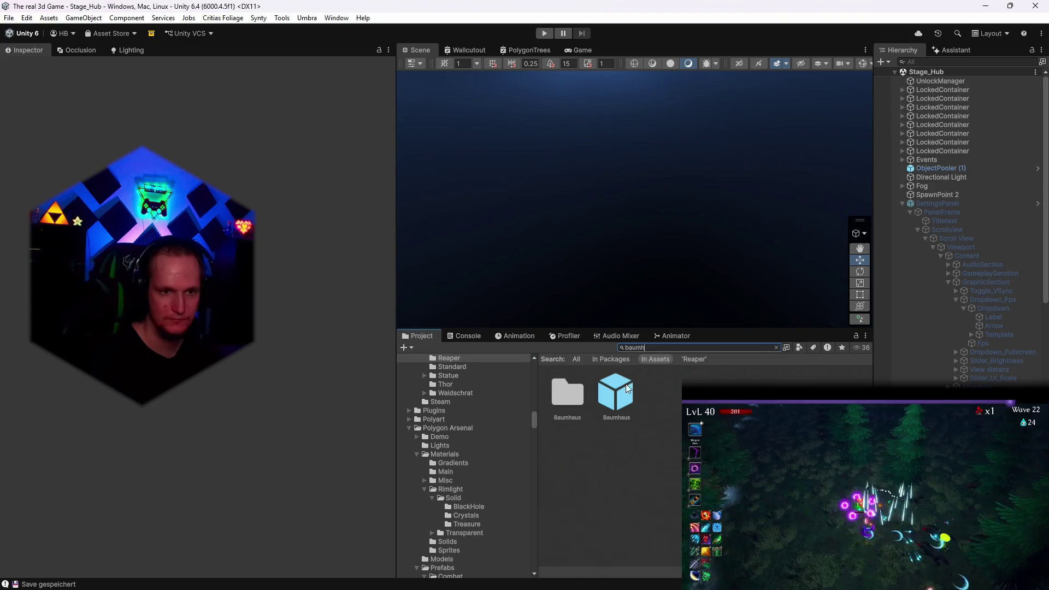
double_click(564, 402)
double_click(569, 401)
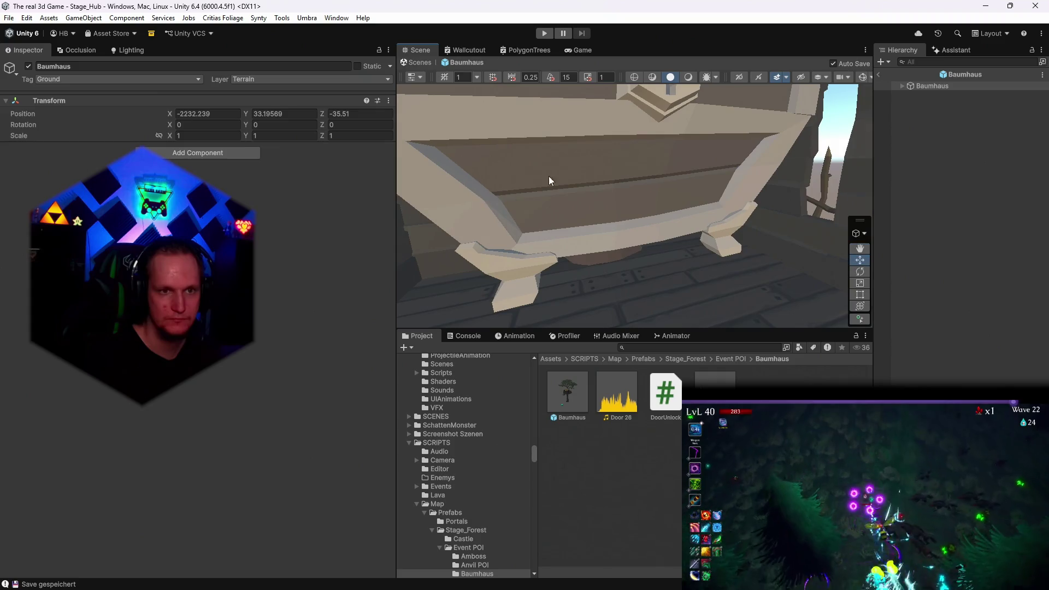
left_click(523, 182)
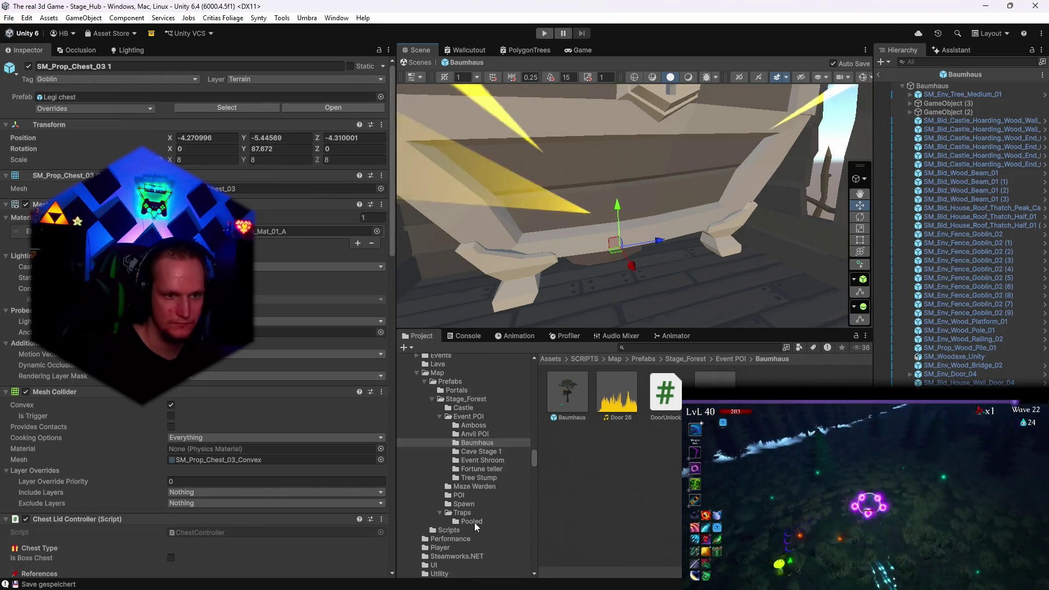
scroll(503, 487, "down", 3)
left_click(680, 348)
type("pet")
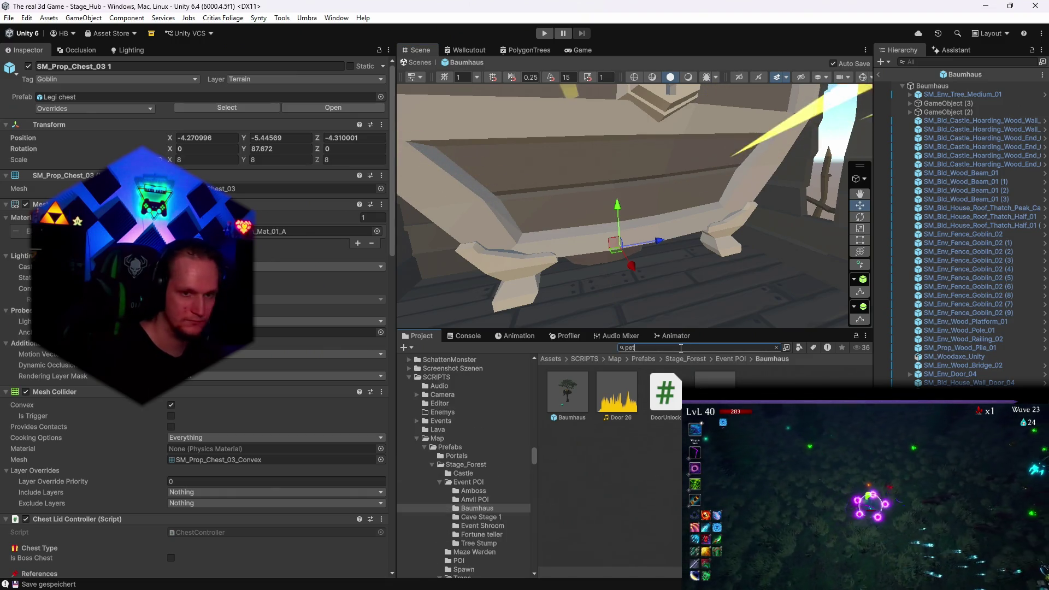
In the ReaperTokenSystem Pet folder, inspect Reaper Wisp's Chest Open and Excluded Chest Tag settings
double_click(562, 398)
left_click(610, 418)
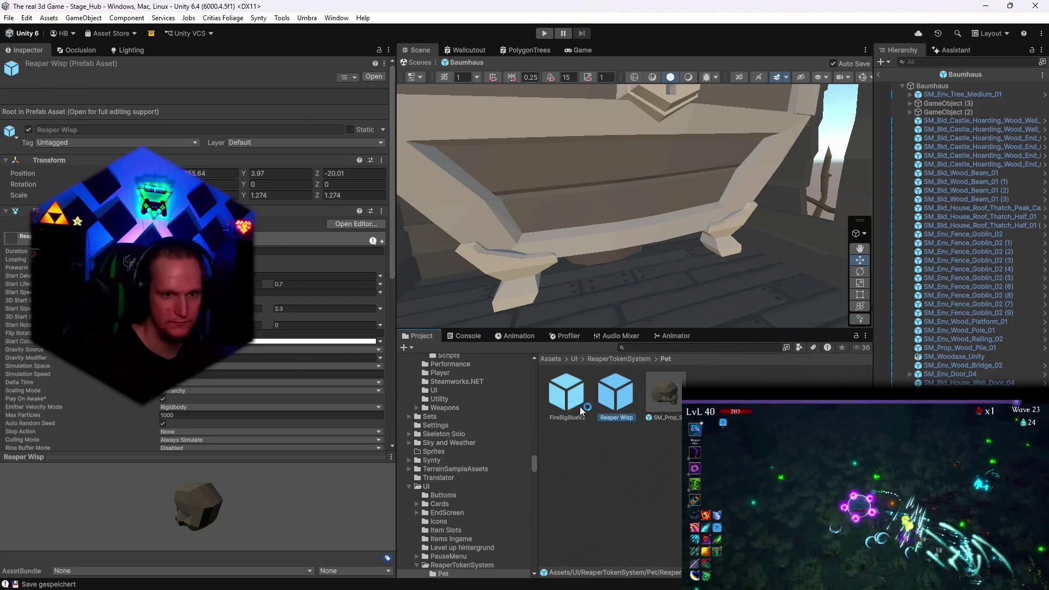
scroll(197, 252, "down", 10)
scroll(253, 338, "down", 15)
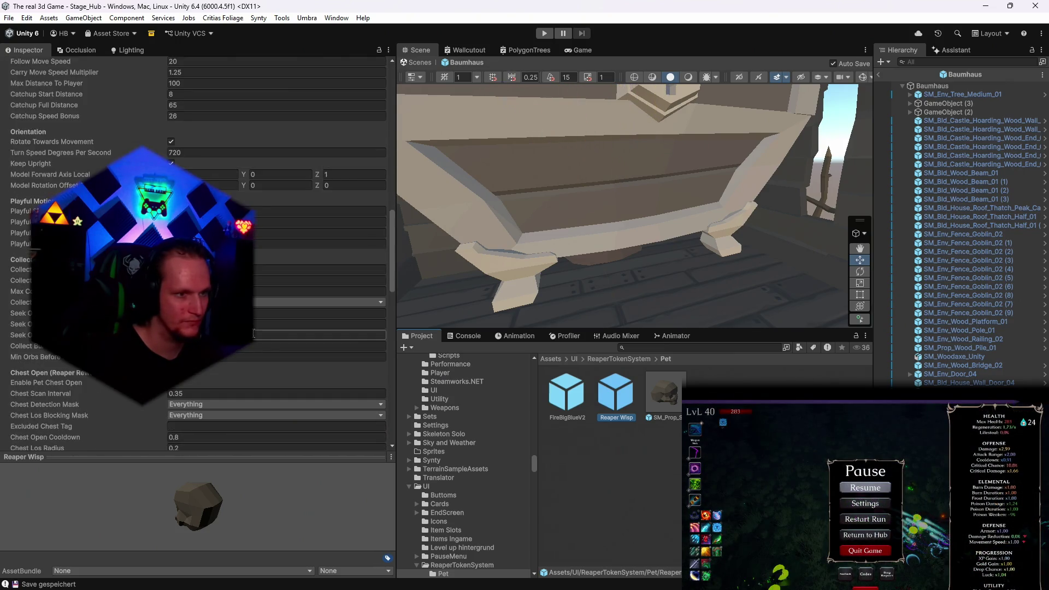
scroll(252, 338, "up", 10)
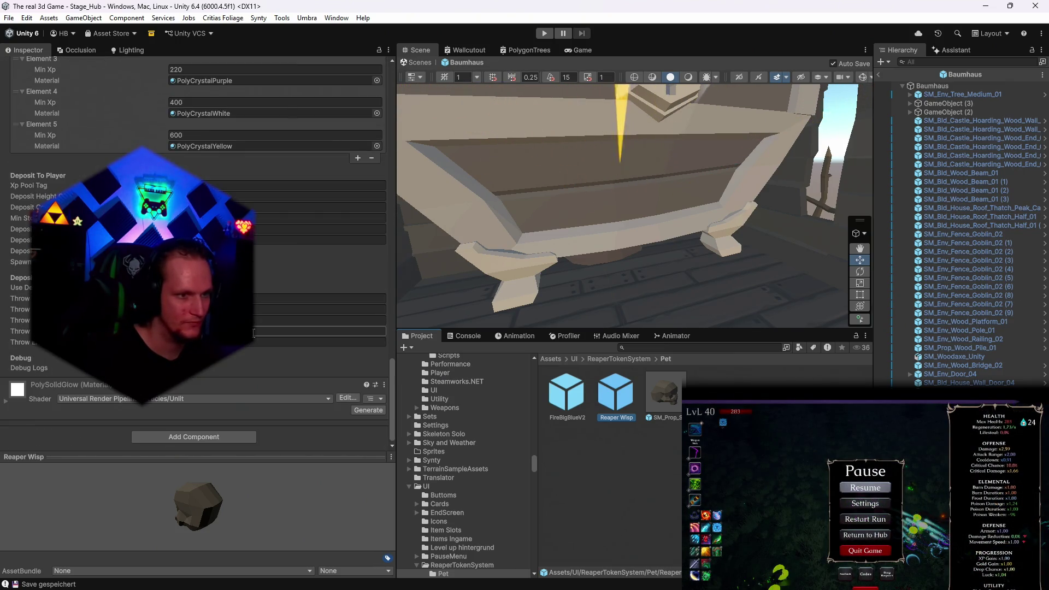
scroll(250, 356, "up", 3)
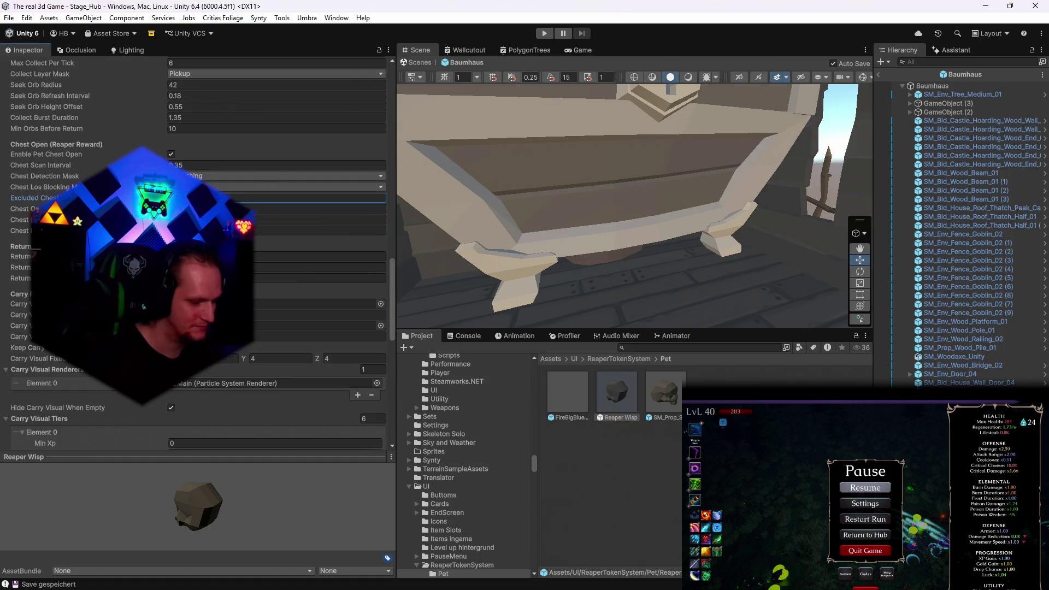
left_click(323, 198)
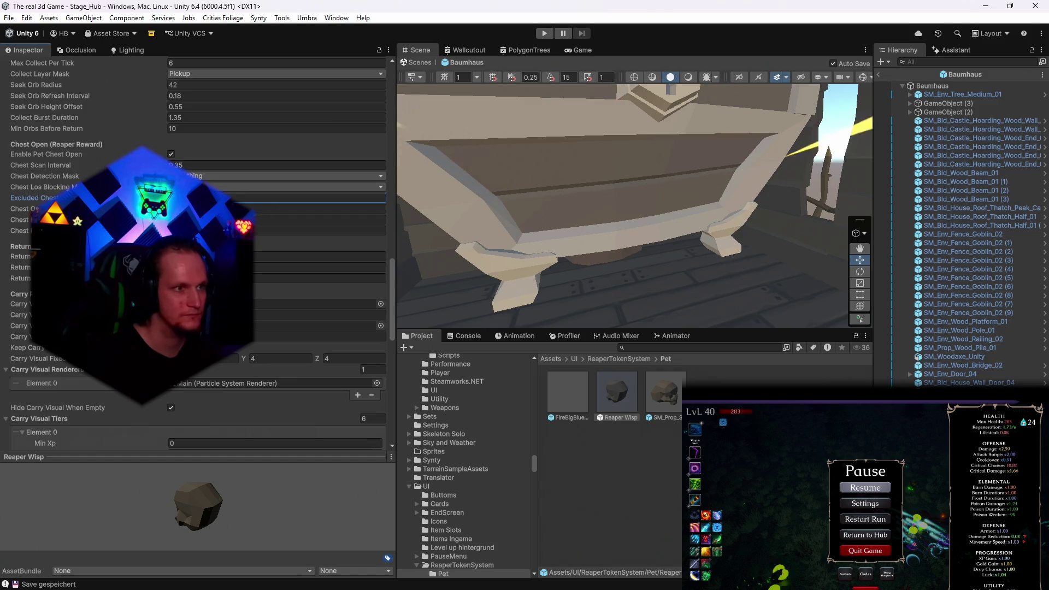
scroll(202, 254, "down", 2)
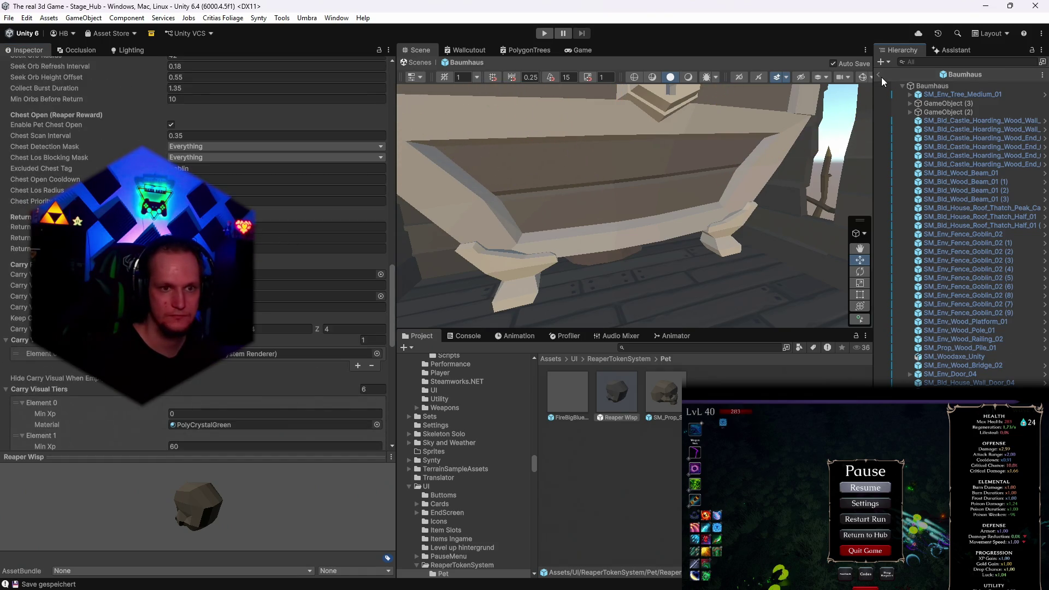
Exit Prefab Mode back to Stage_Hub, then save the scene and the project
left_click(879, 76)
left_click(9, 18)
left_click(27, 71)
left_click(9, 18)
left_click(54, 149)
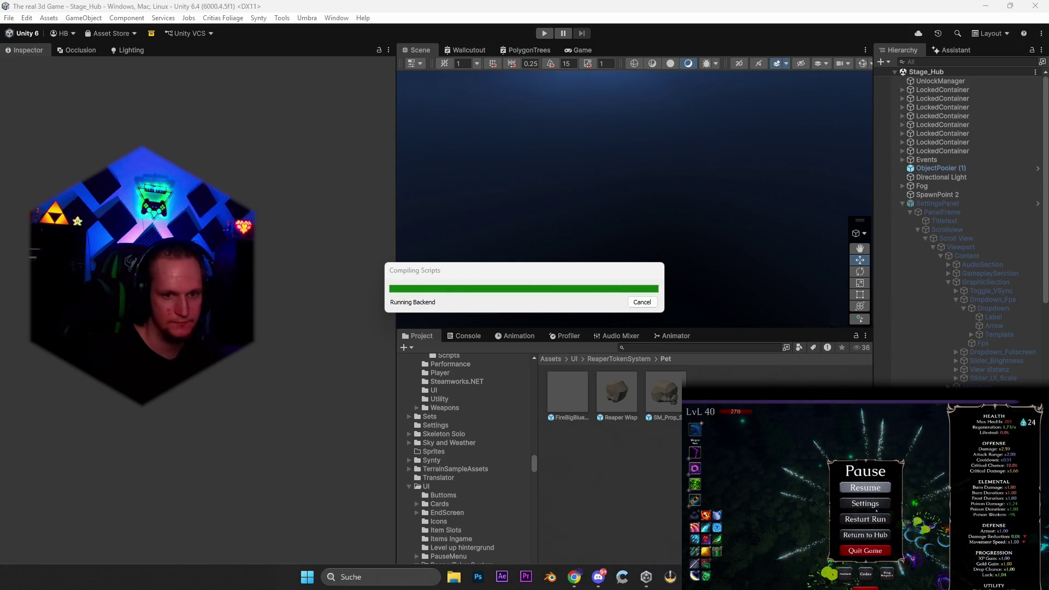
Review the patch notes down to the Reaper skin passive description fix, then unpause the game
left_click(694, 576)
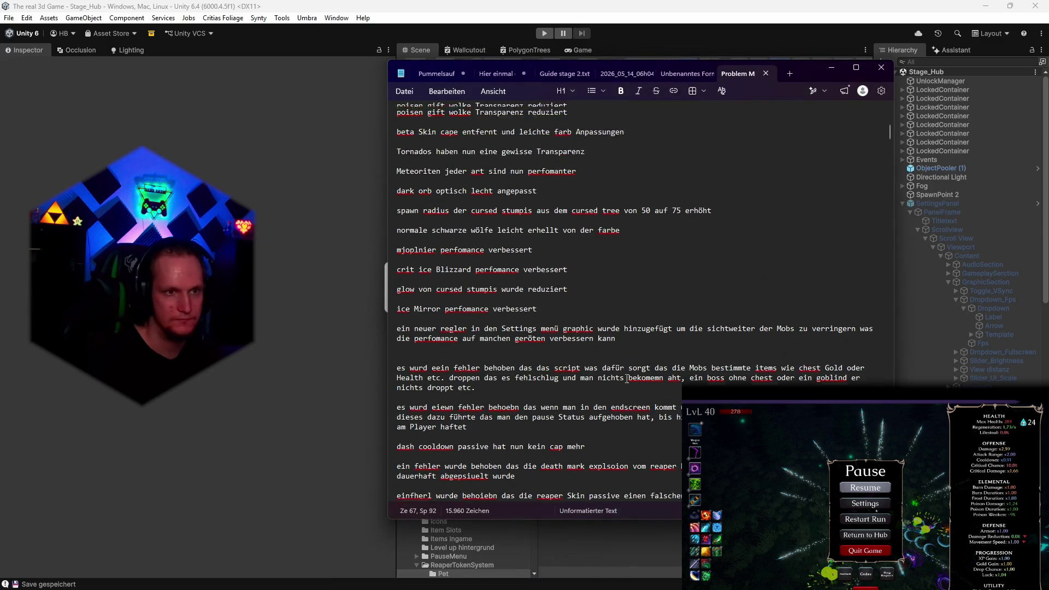
scroll(627, 379, "up", 3)
scroll(627, 378, "down", 2)
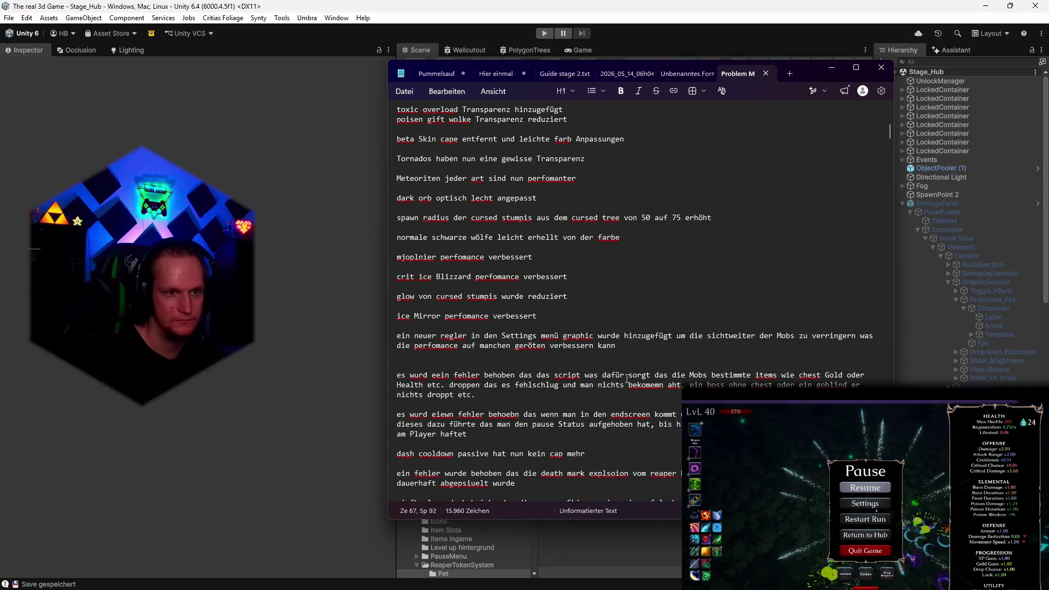
scroll(626, 378, "down", 2)
scroll(627, 378, "up", 4)
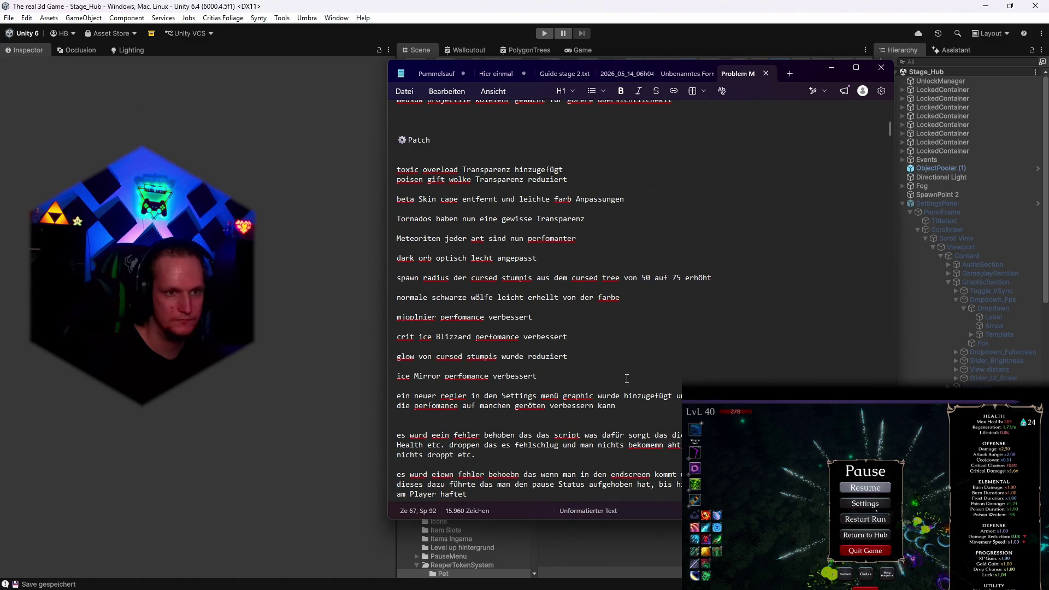
scroll(626, 379, "down", 5)
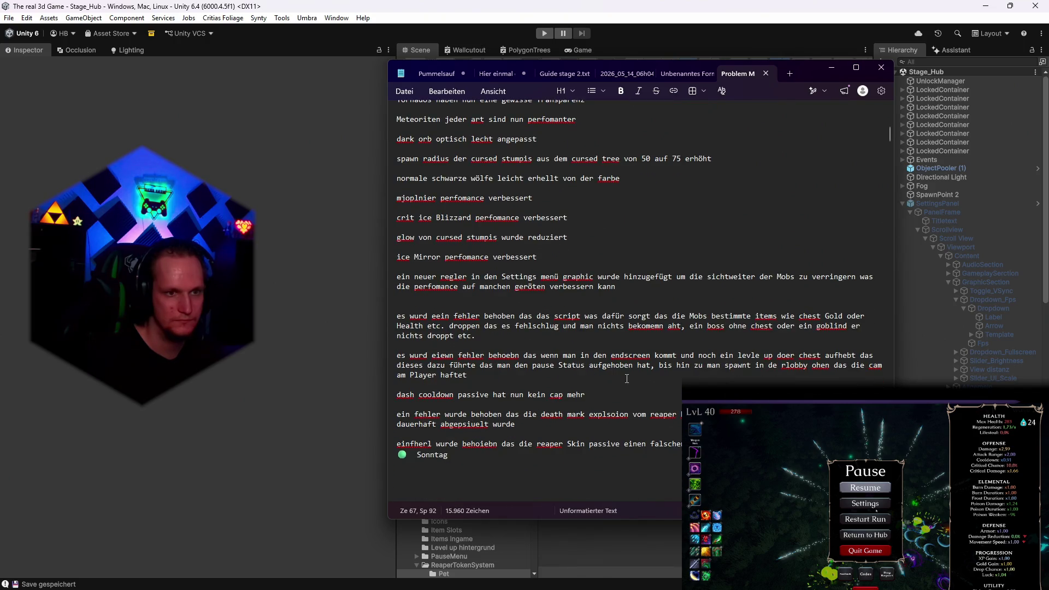
scroll(627, 378, "down", 2)
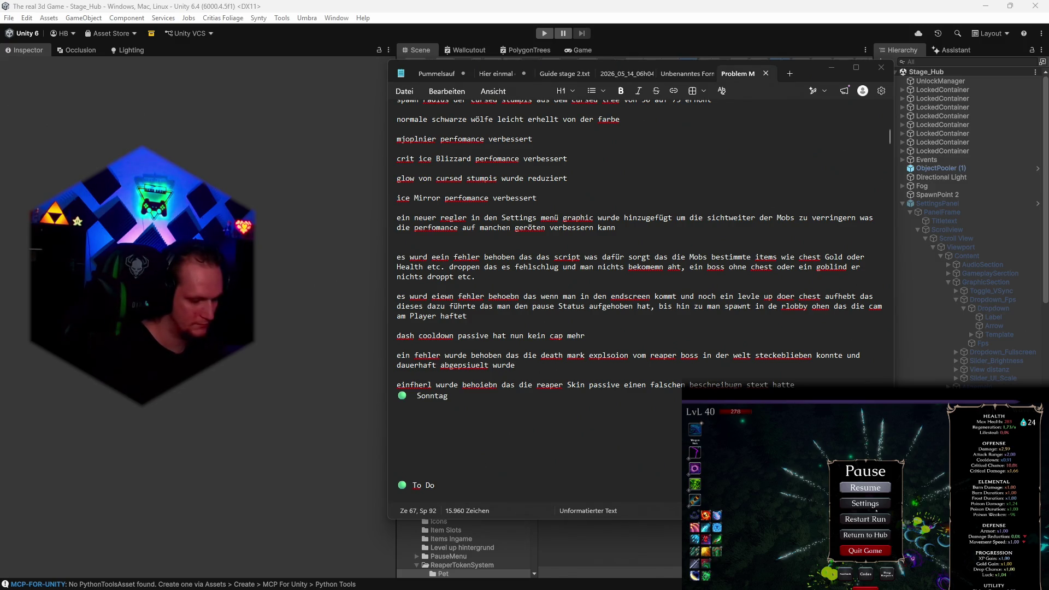
key("Escape")
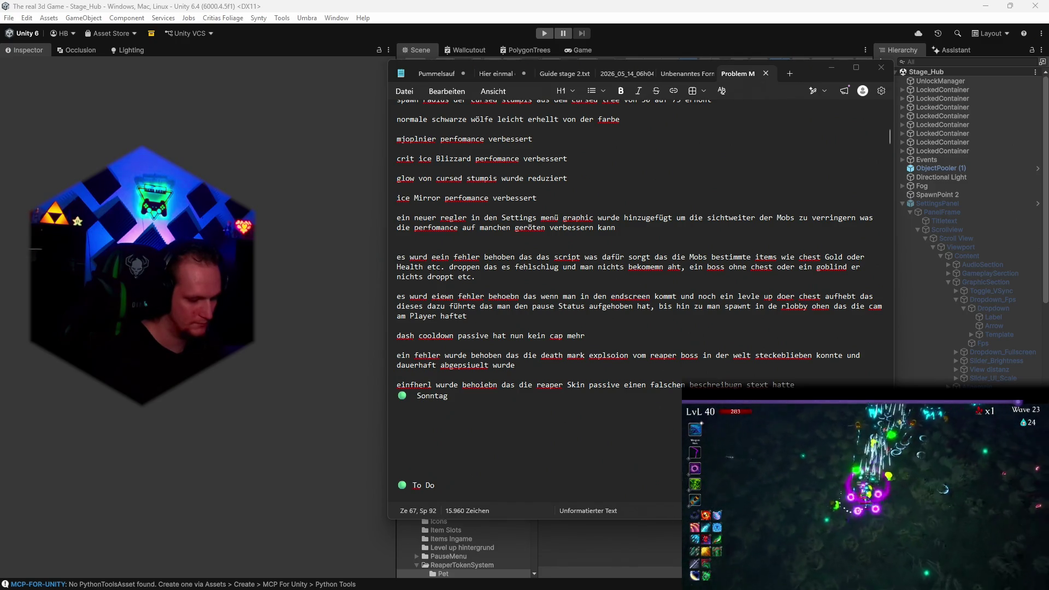
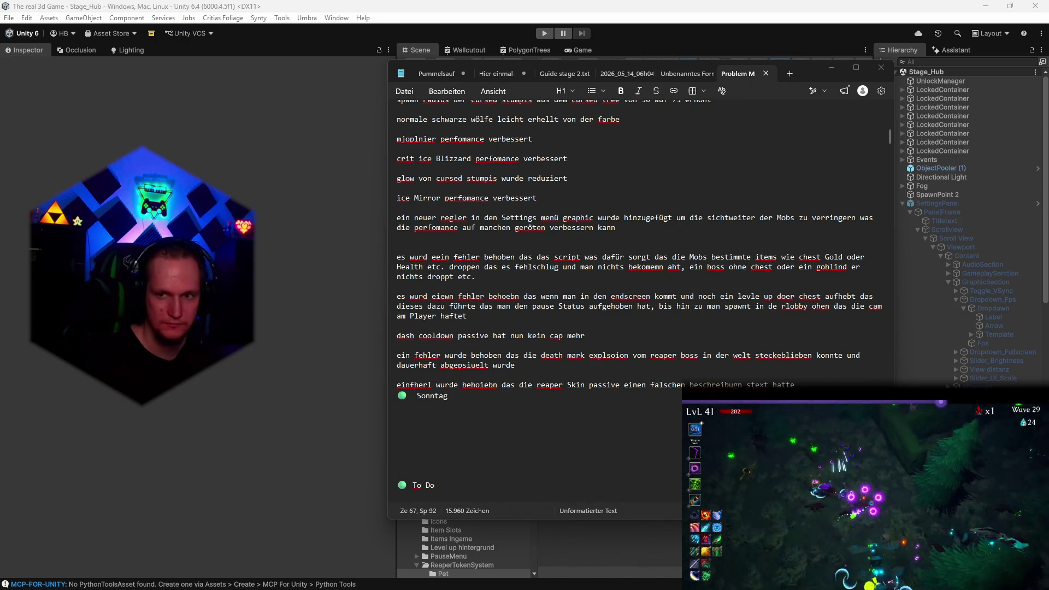
Minimize the Notepad patch-notes window so the Unity editor with the Pet assets folder shows
left_click(831, 67)
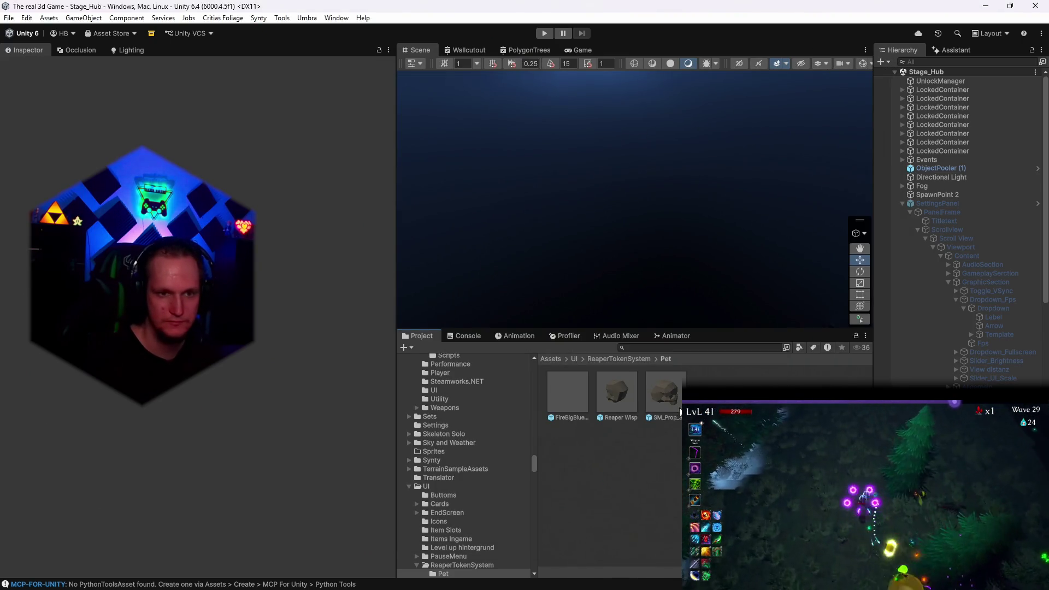
left_click(462, 334)
left_click(418, 335)
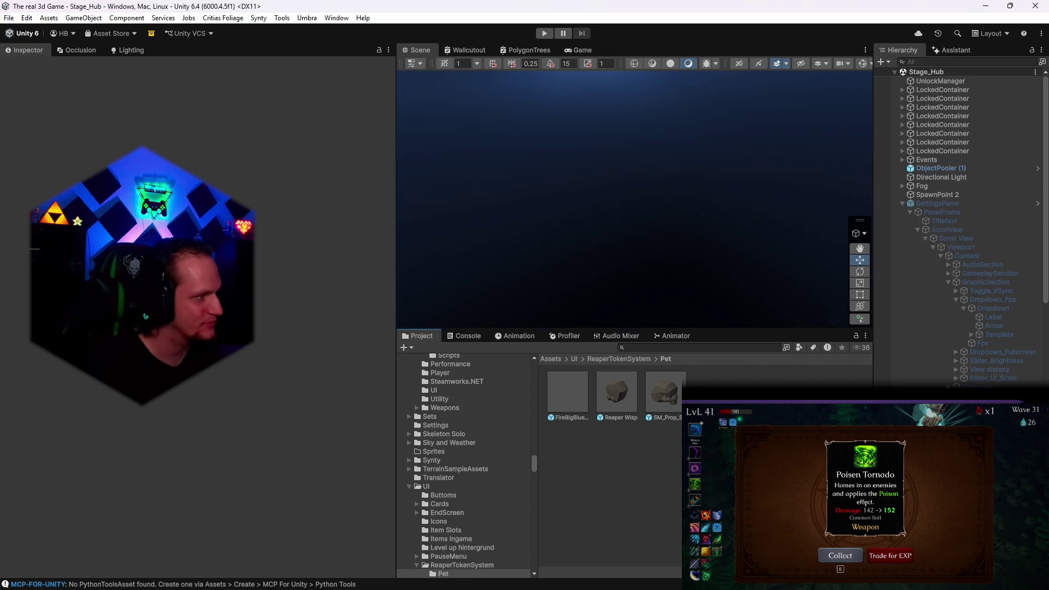
key("e")
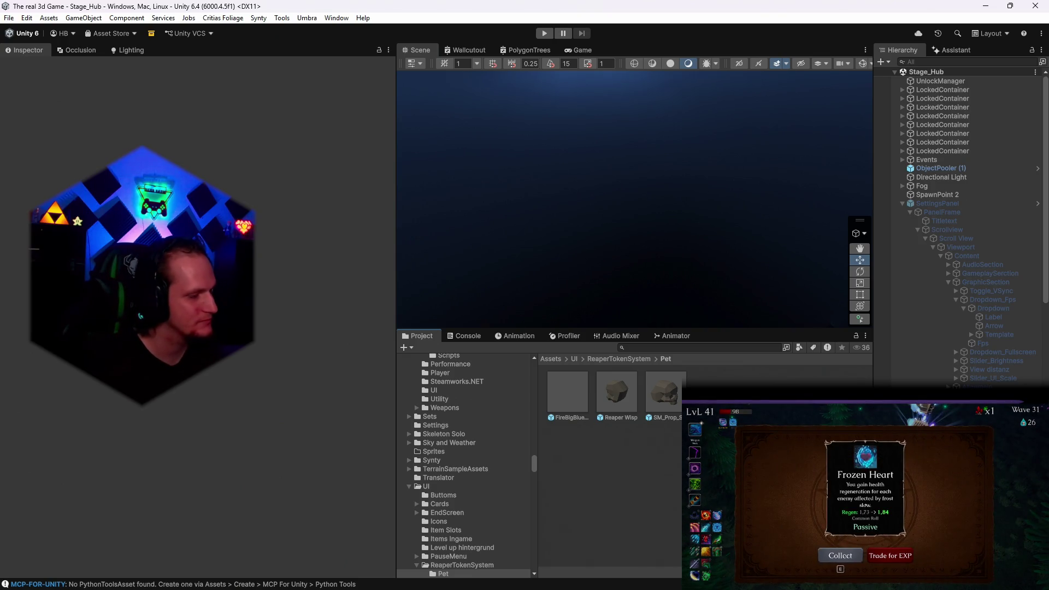
Collect Frozen Heart, Scorched Ground, Fire Cobra, Dark Orb, Spectral Fire and Nova; pick Arcane Extension and Predator's Eye
key("a")
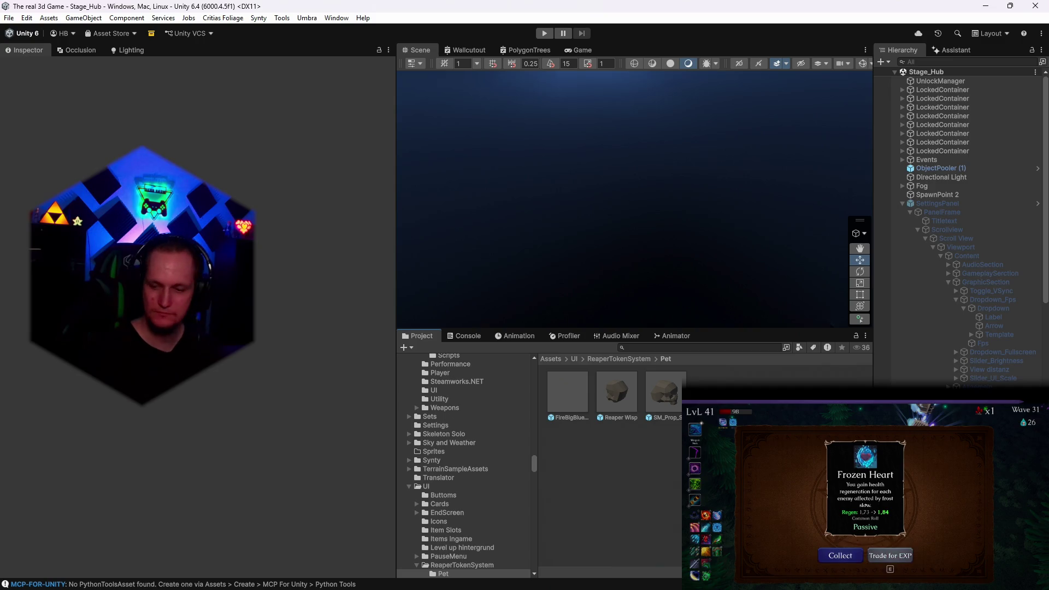
key("e")
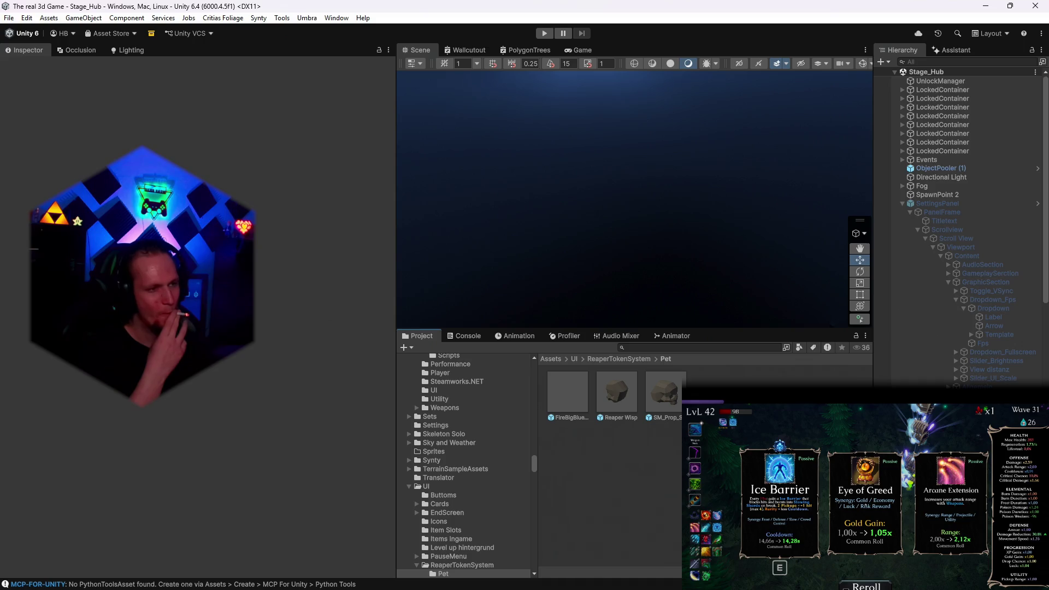
key("d")
key("d")
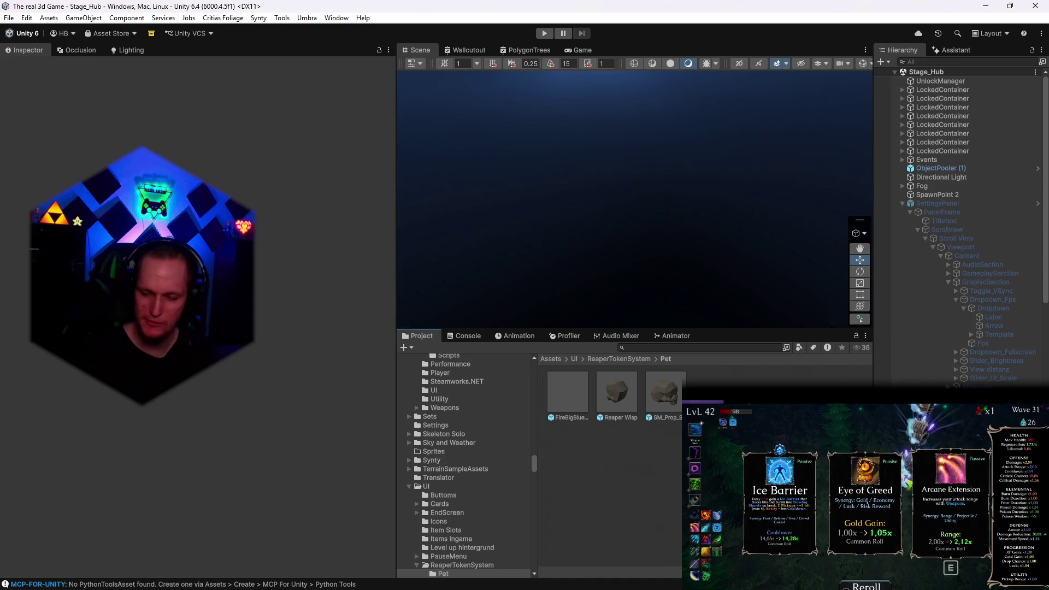
key("e")
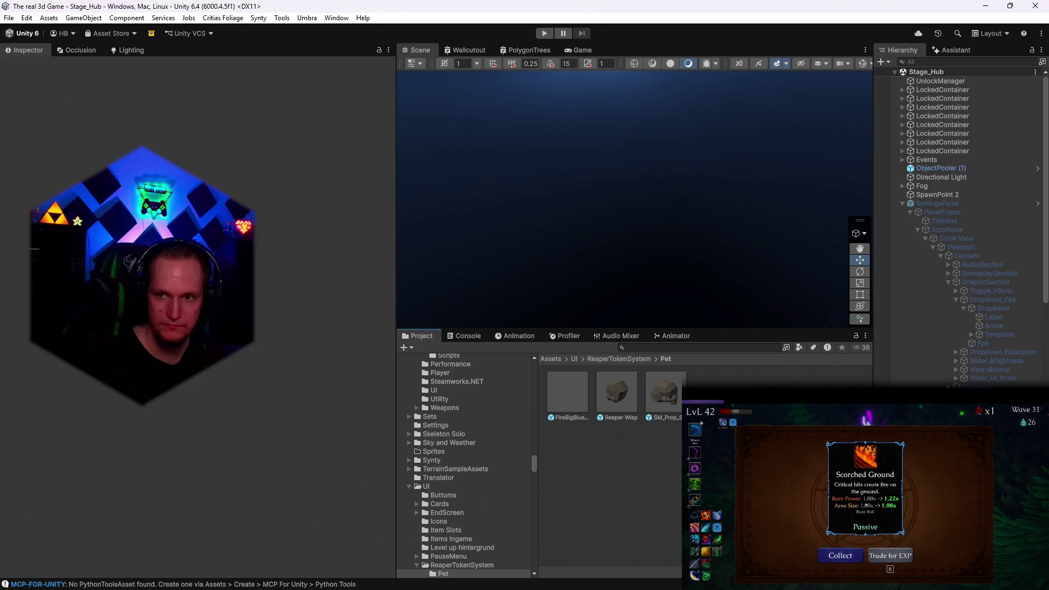
key("e")
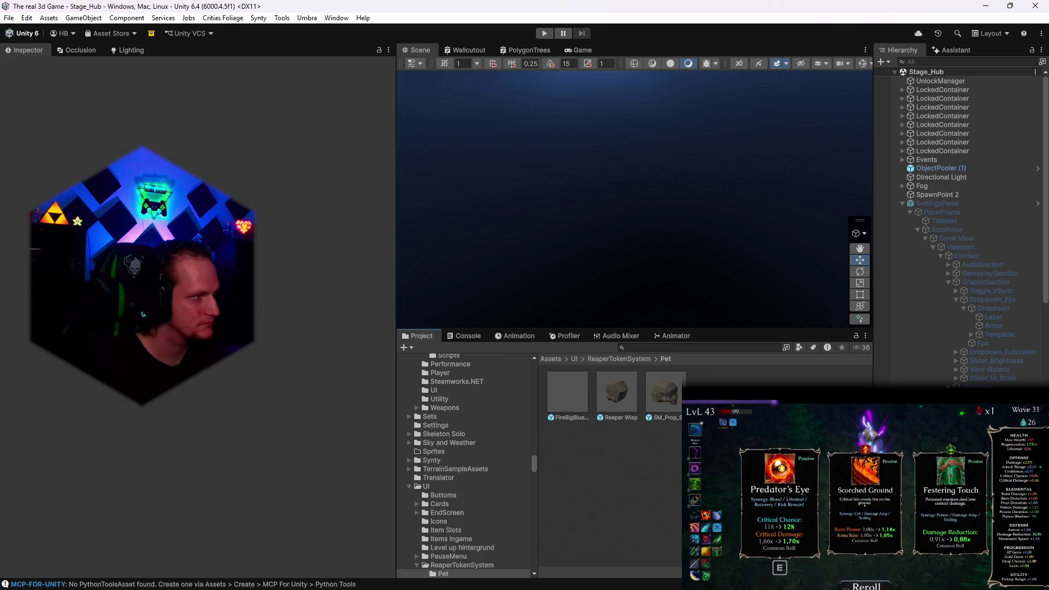
key("e")
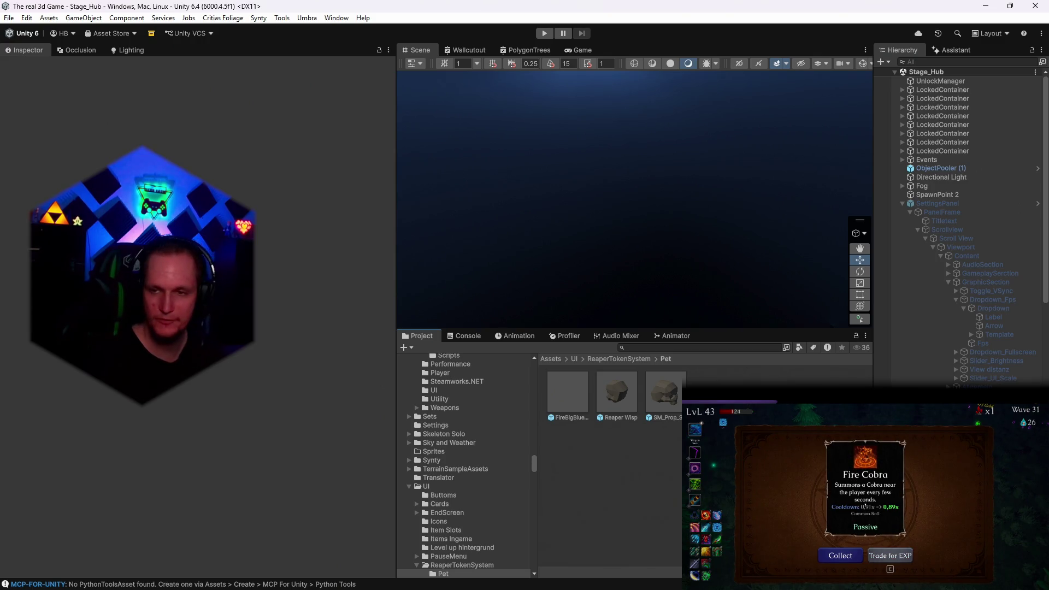
key("e")
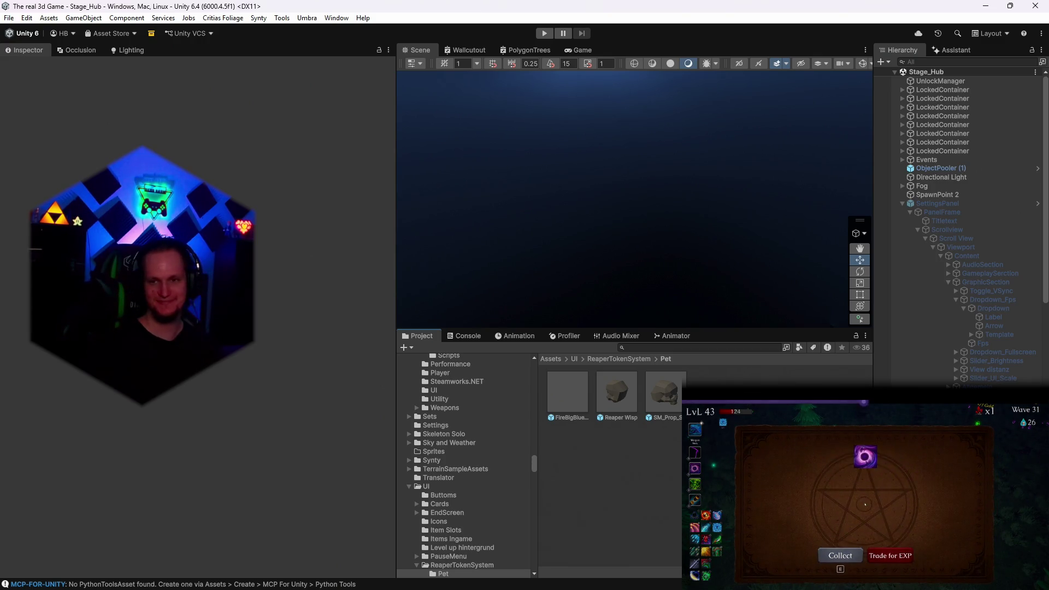
key("e")
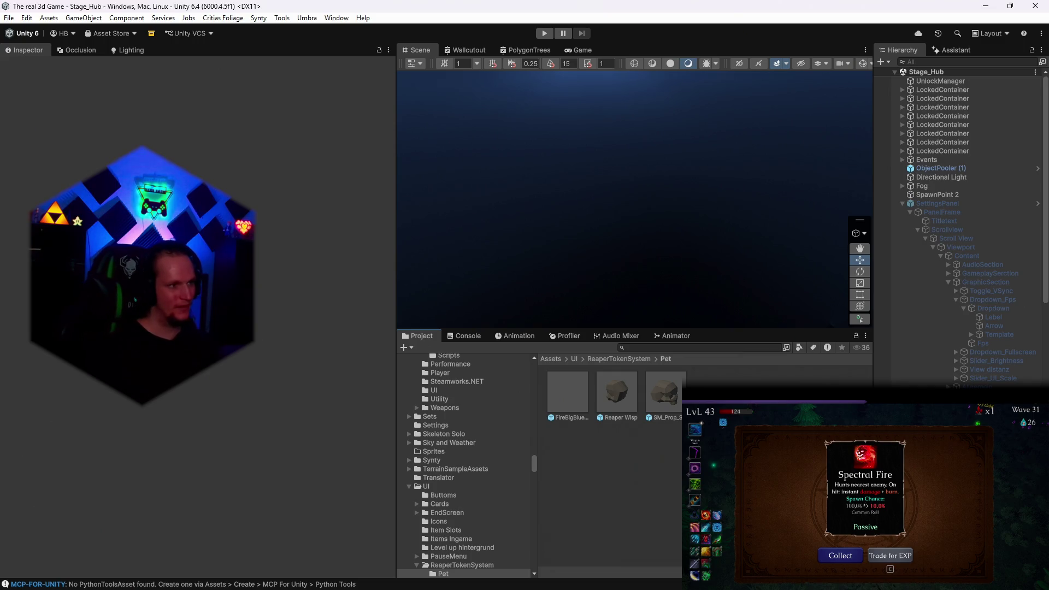
key("e")
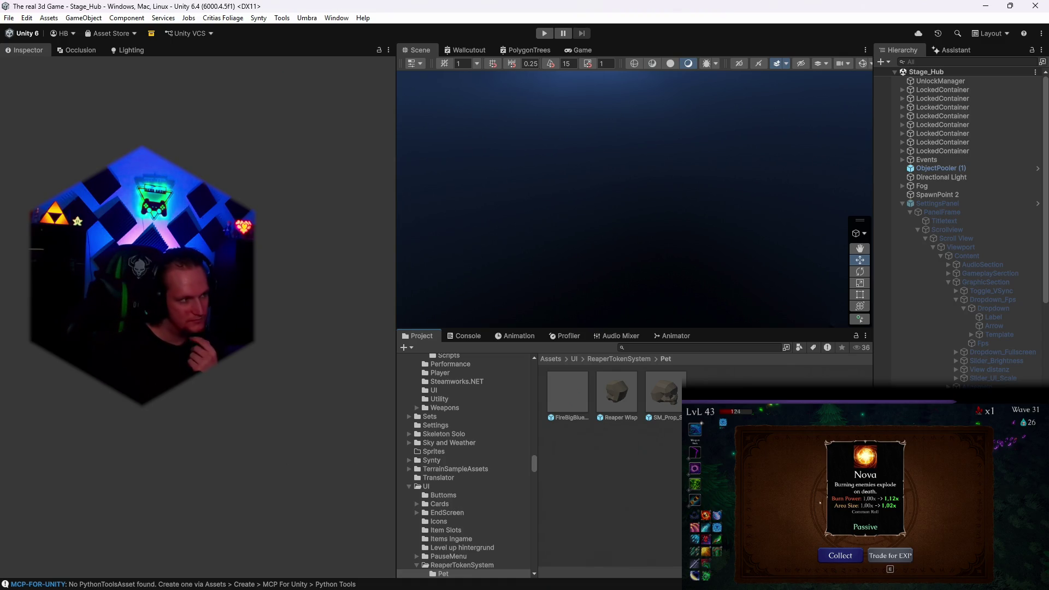
key("Return")
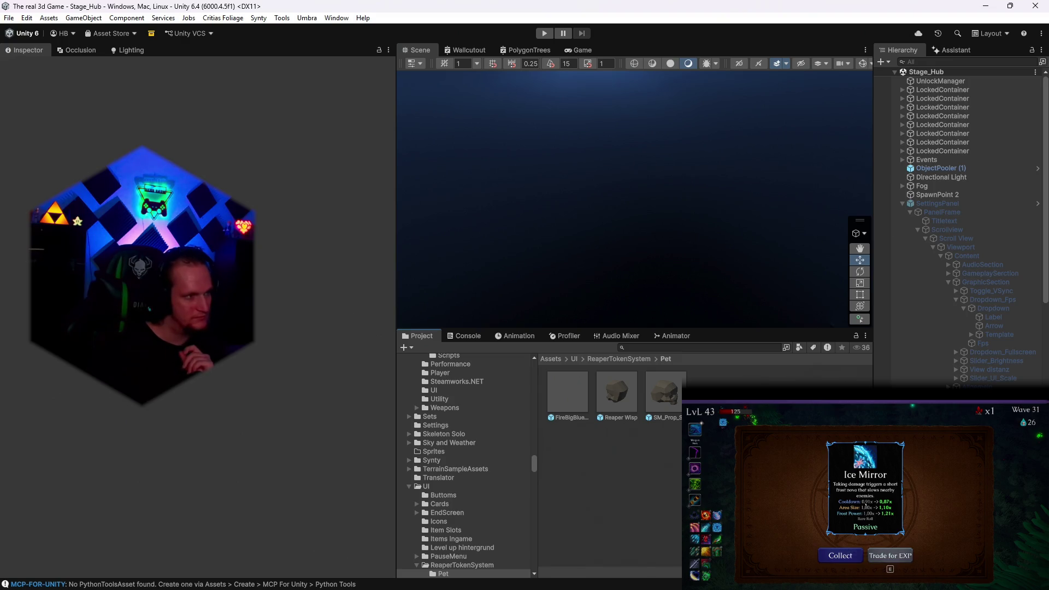
Collect the Ice Mirror reward and take Venom Glands as the level-up card
key("e")
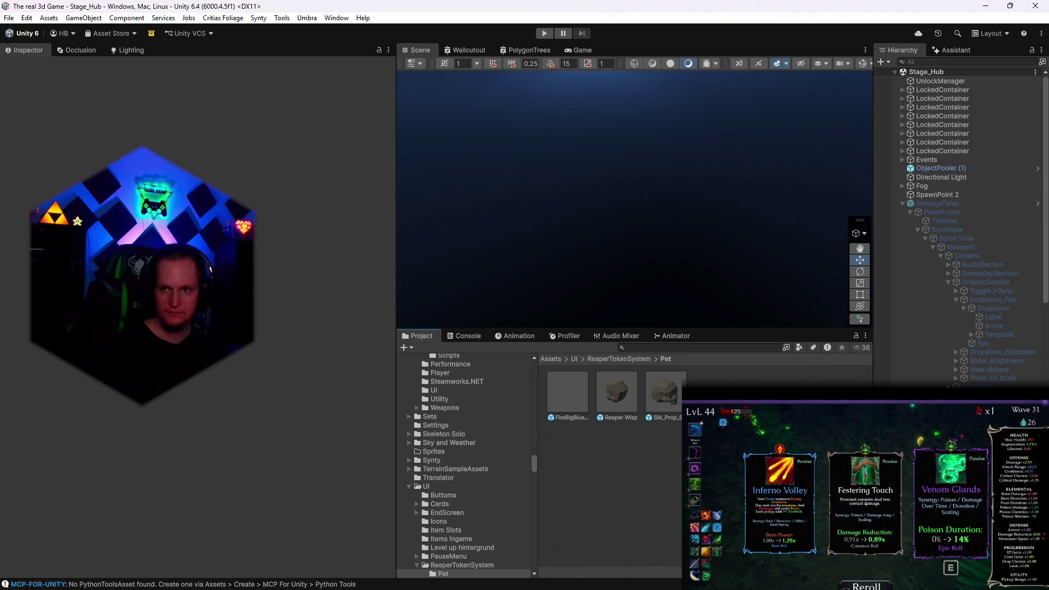
key("e")
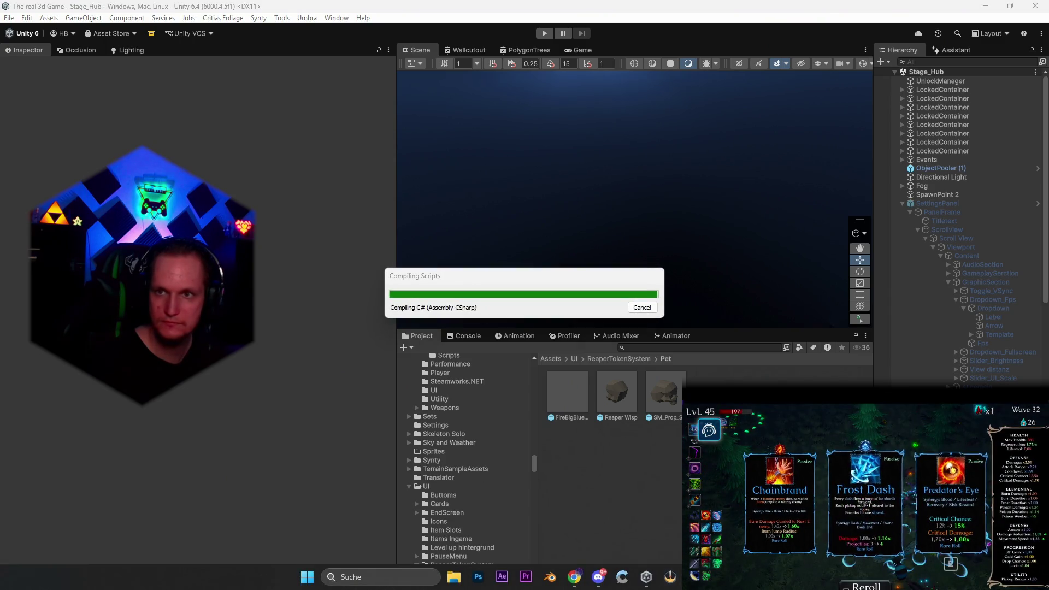
Add a patch-note line about the treehouse pet chest-priority fix, then minimize Notepad
key("alt+Tab")
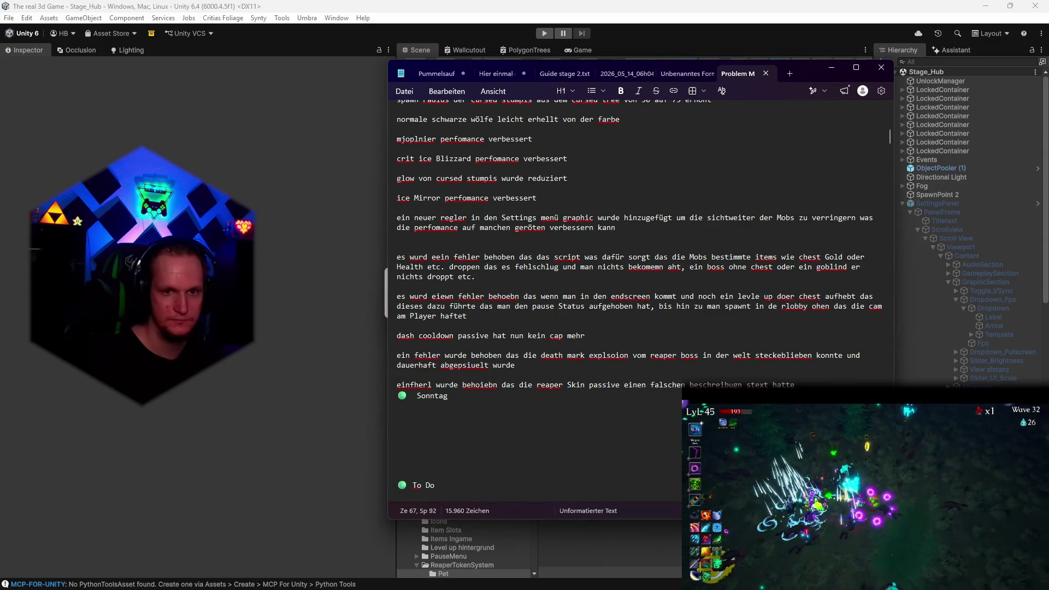
key("Return")
key("Return")
type("e")
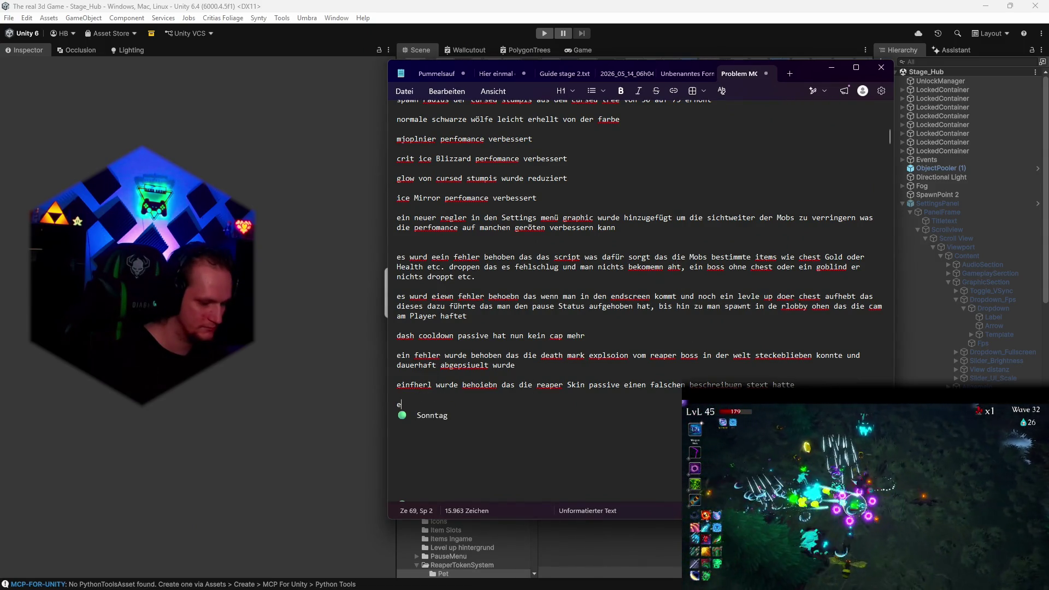
type("in fehler wurd e")
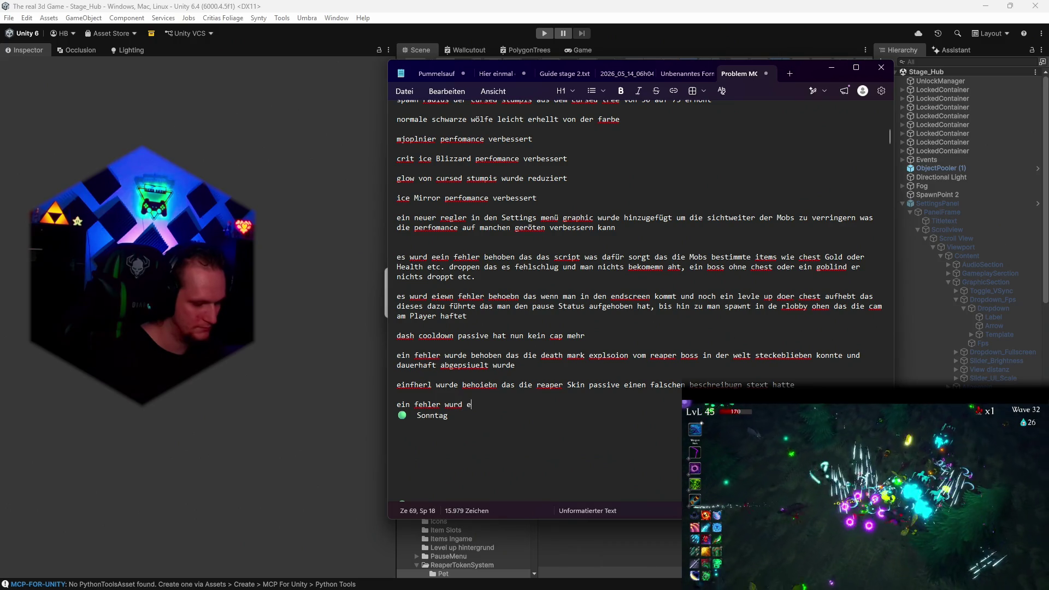
type("behoebn das das pe")
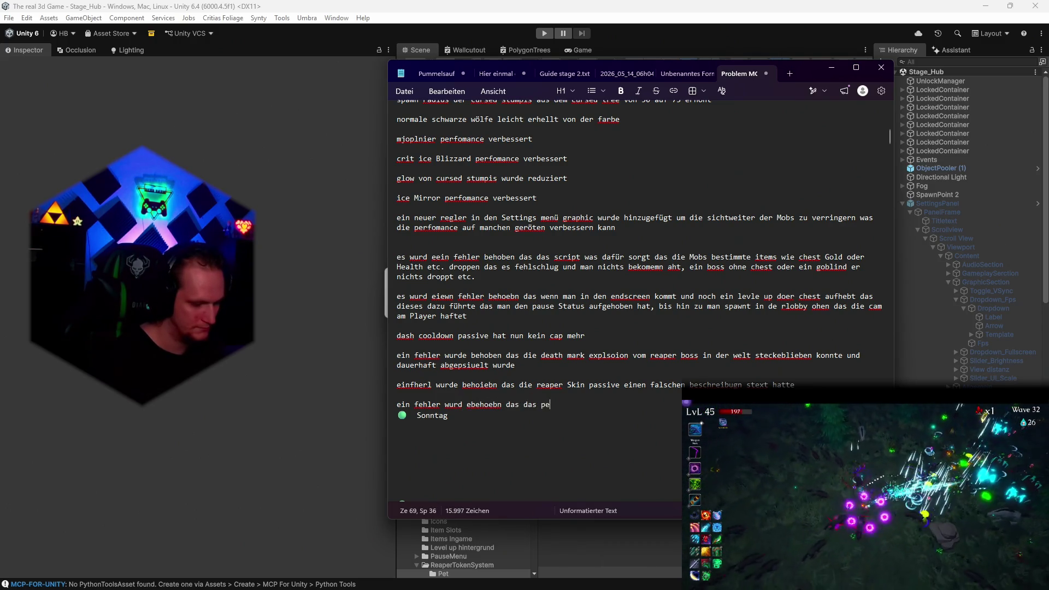
type("t isten")
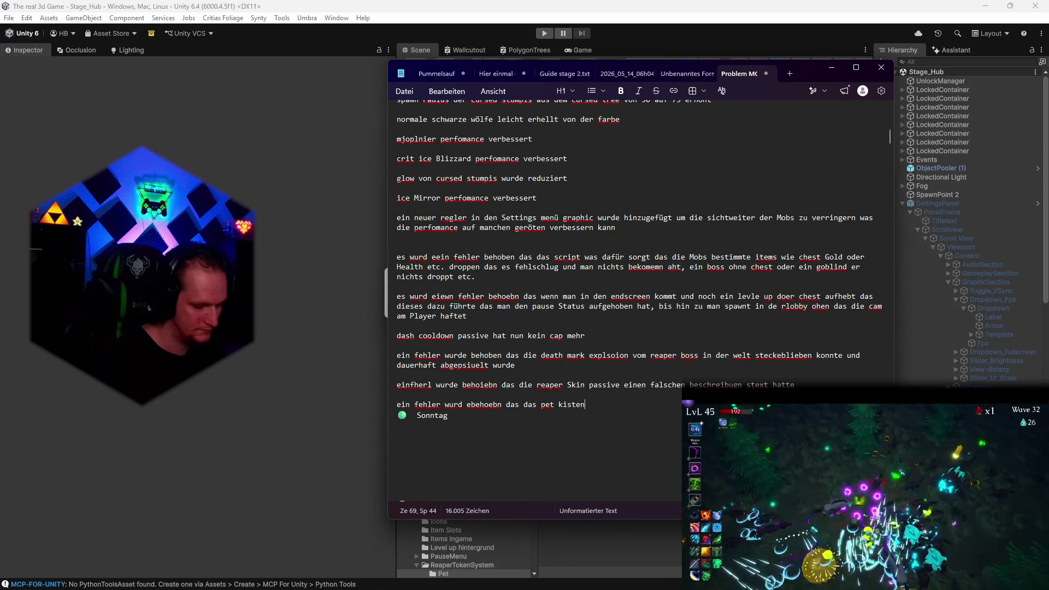
type("umhaus öffne")
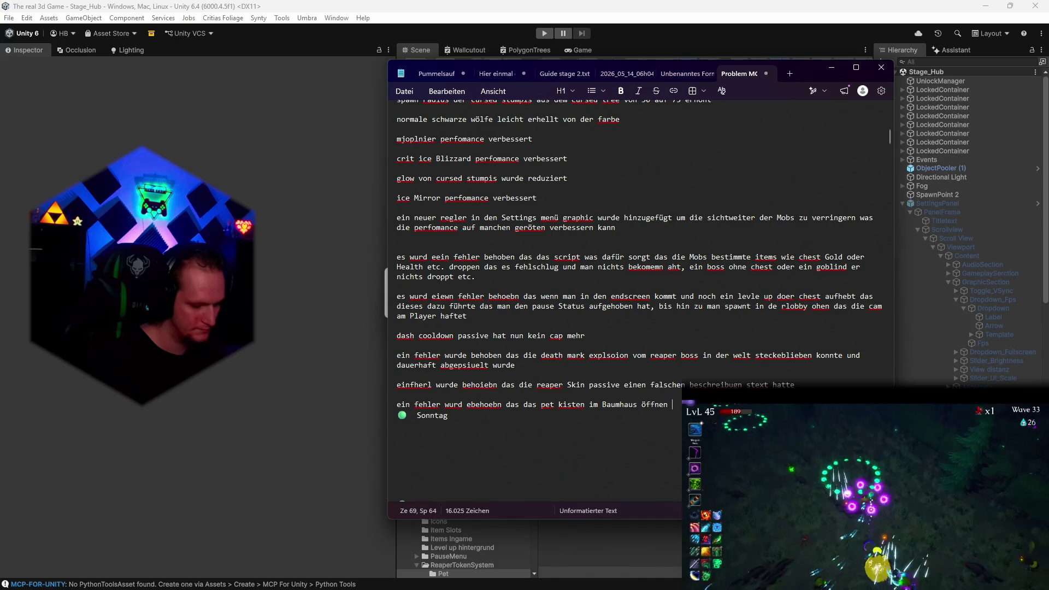
type("nnte ob")
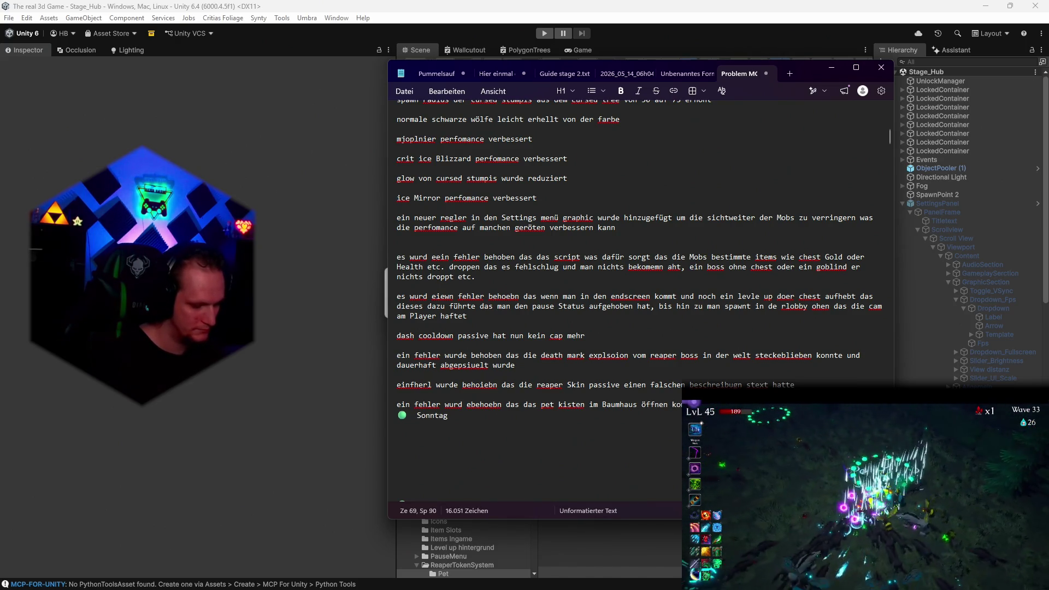
type("ein")
type(" eine")
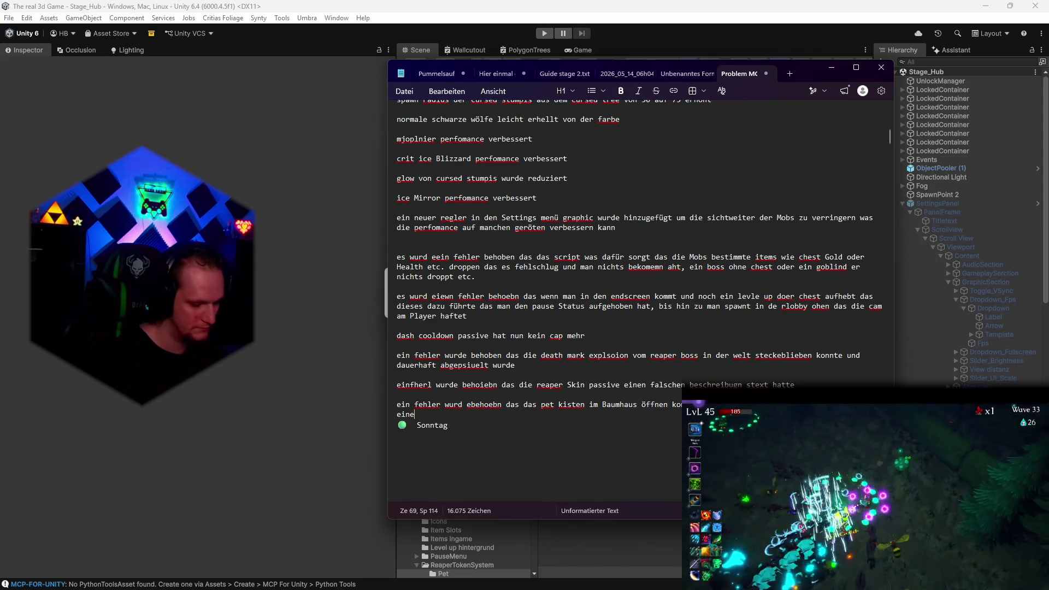
type("e che")
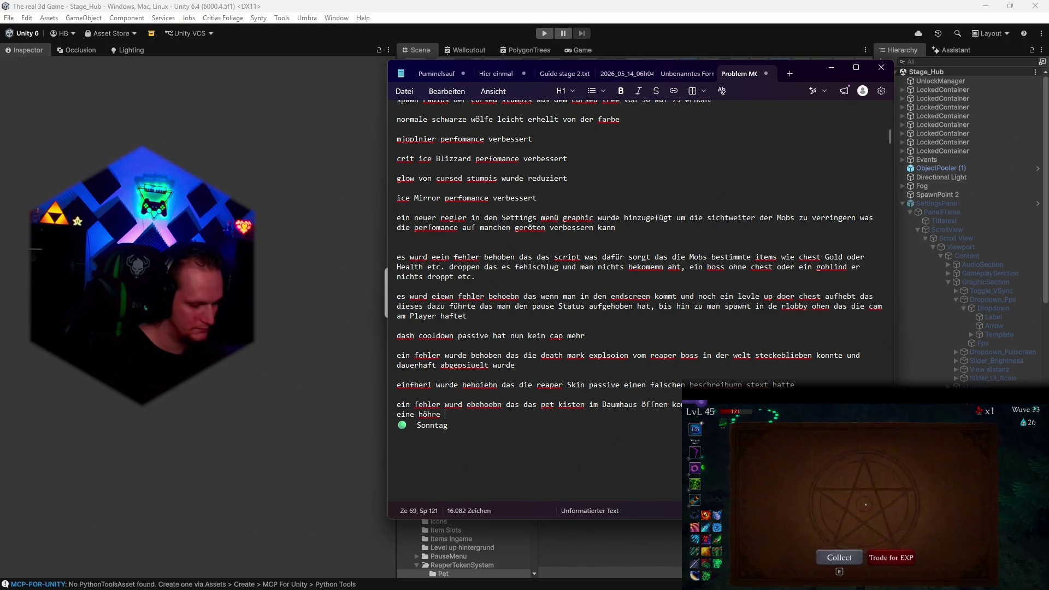
type("st prio b")
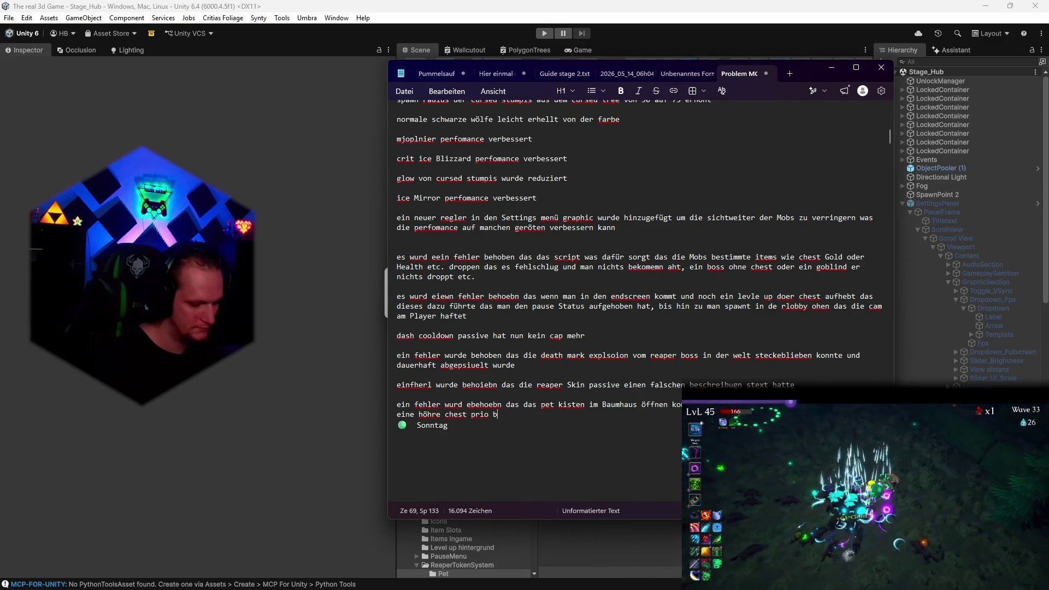
type("ekommen be")
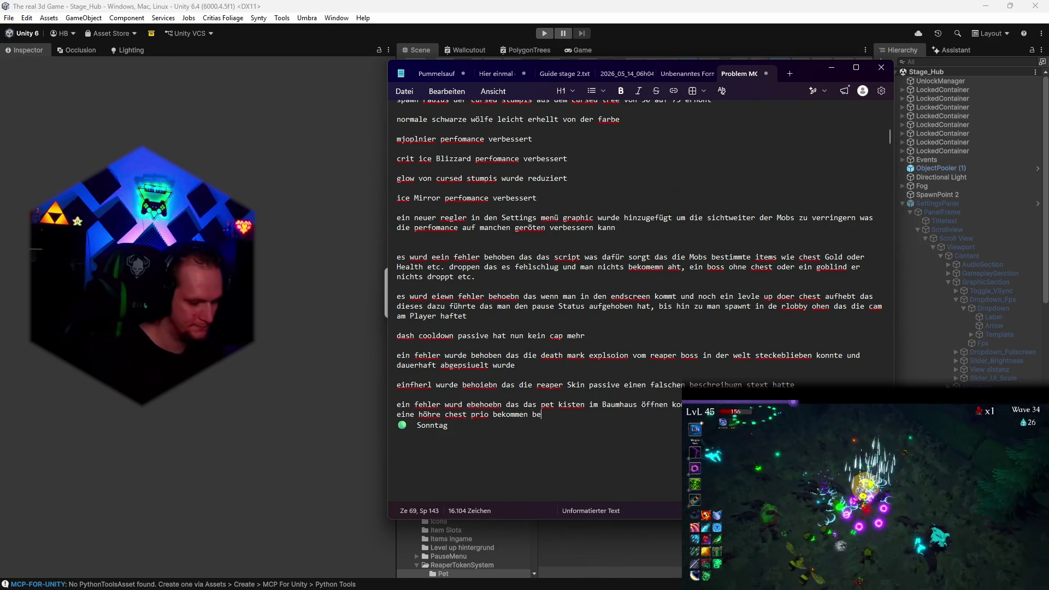
type("im arbieten")
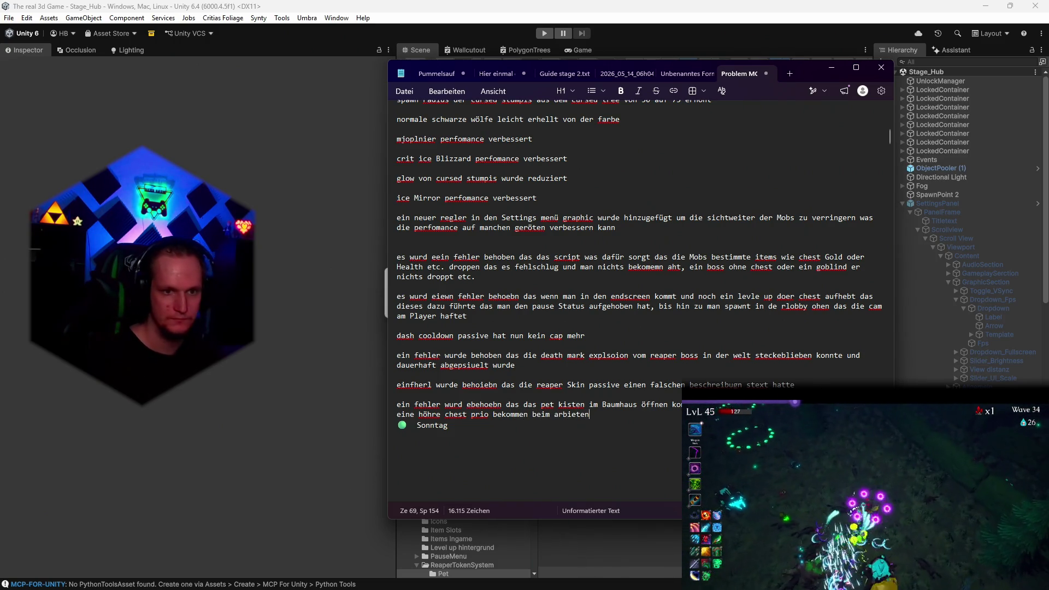
key("BackSpace")
key("BackSpace")
key("BackSpace")
type("iten")
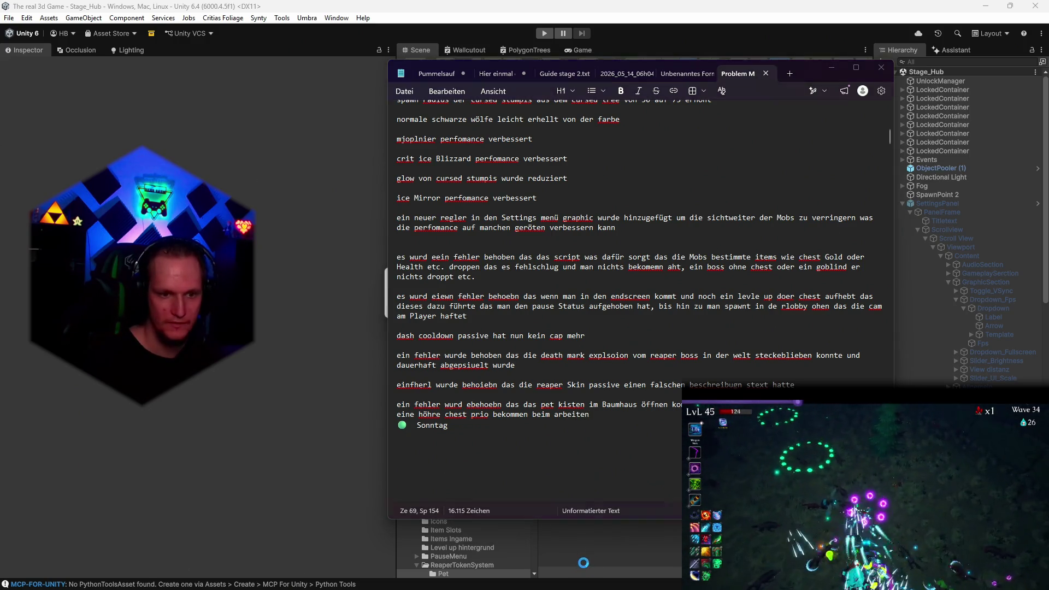
left_click(833, 68)
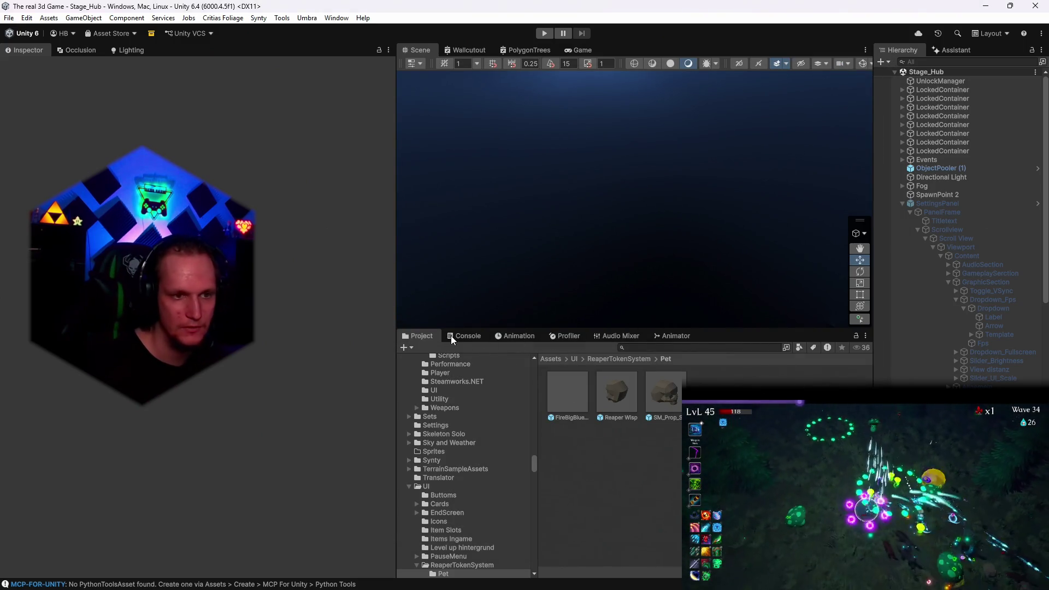
Check the Console, then save the current scene and the whole project
left_click(465, 335)
left_click(418, 335)
left_click(8, 17)
left_click(26, 72)
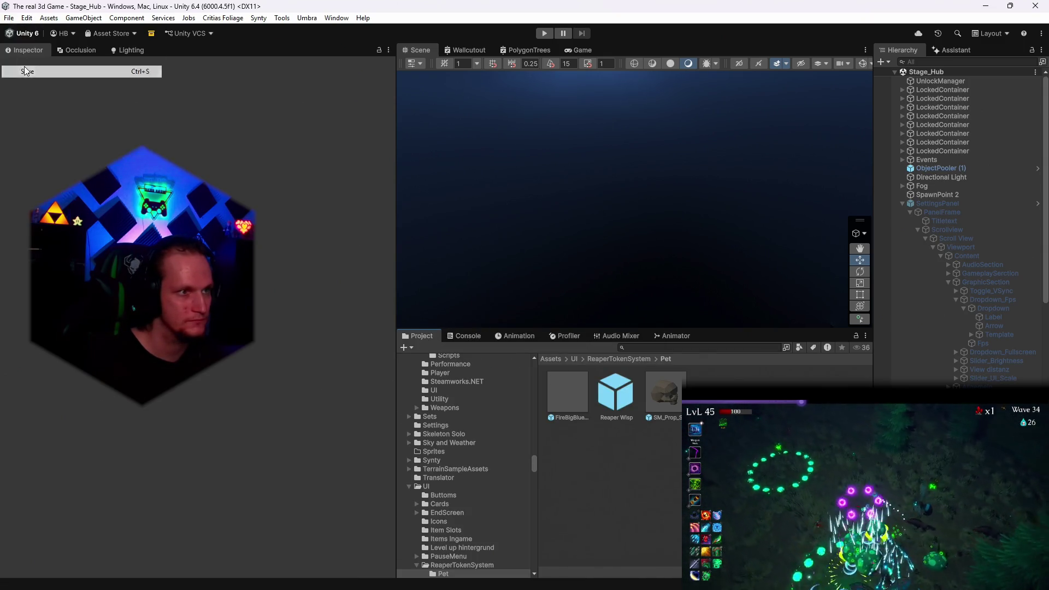
left_click(9, 17)
left_click(82, 145)
Start a Windows player build from Build Profiles and confirm its output folder
left_click(8, 18)
left_click(39, 165)
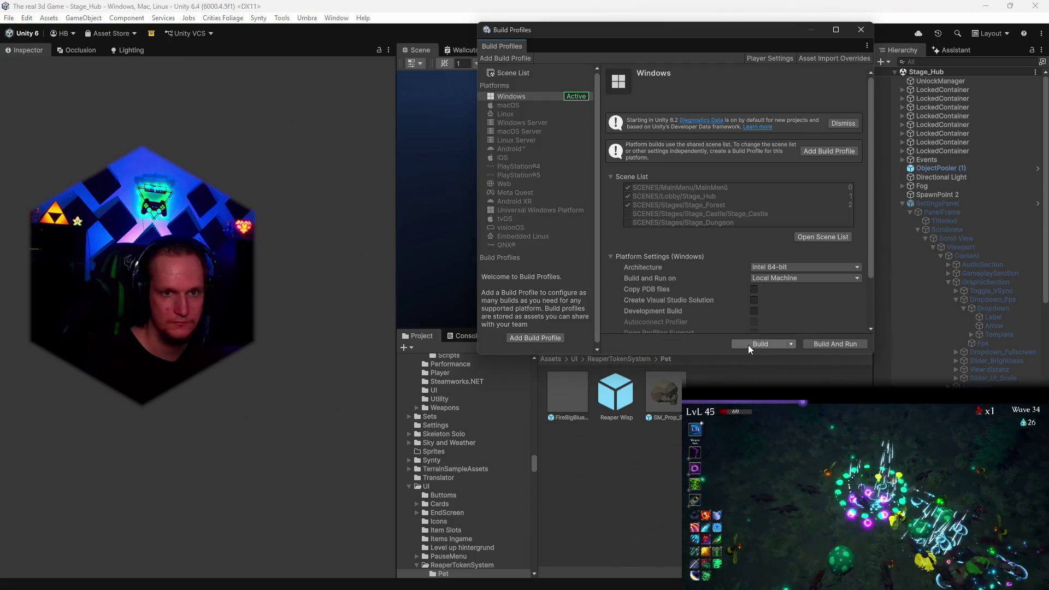
left_click(861, 30)
scroll(922, 319, "down", 15)
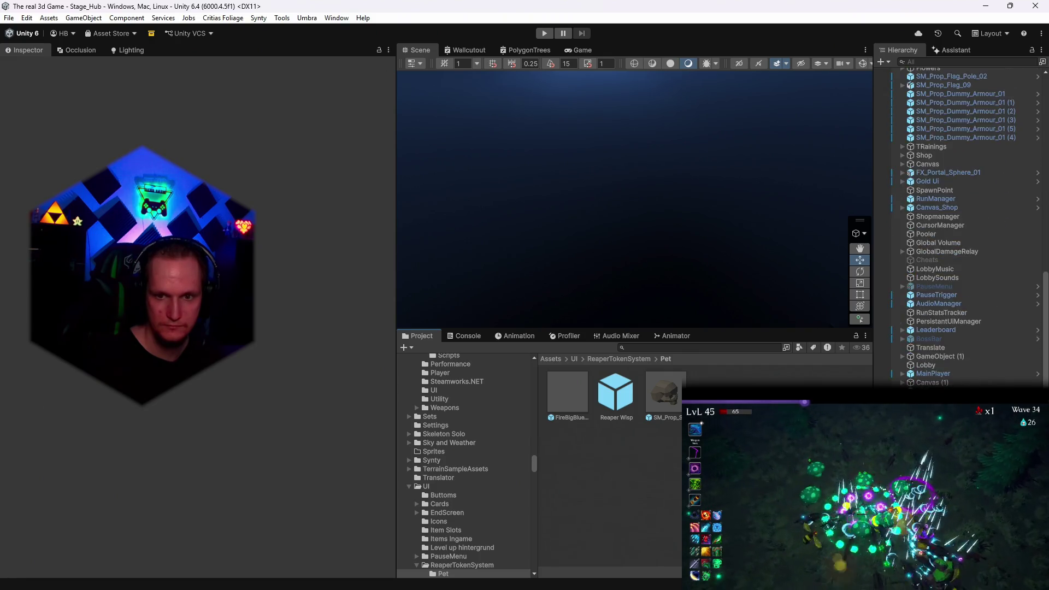
scroll(961, 224, "up", 15)
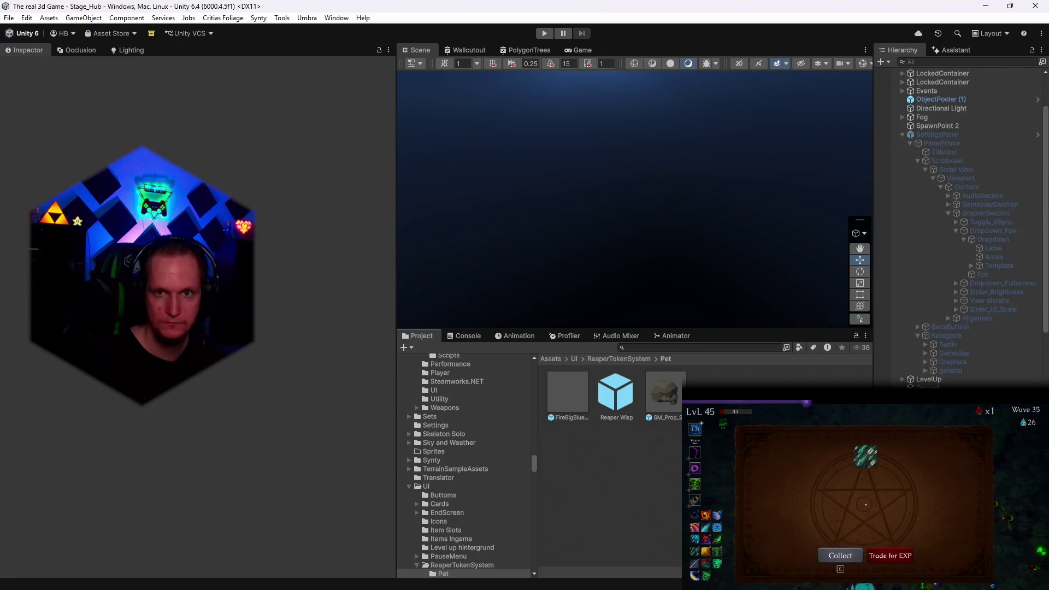
left_click(11, 19)
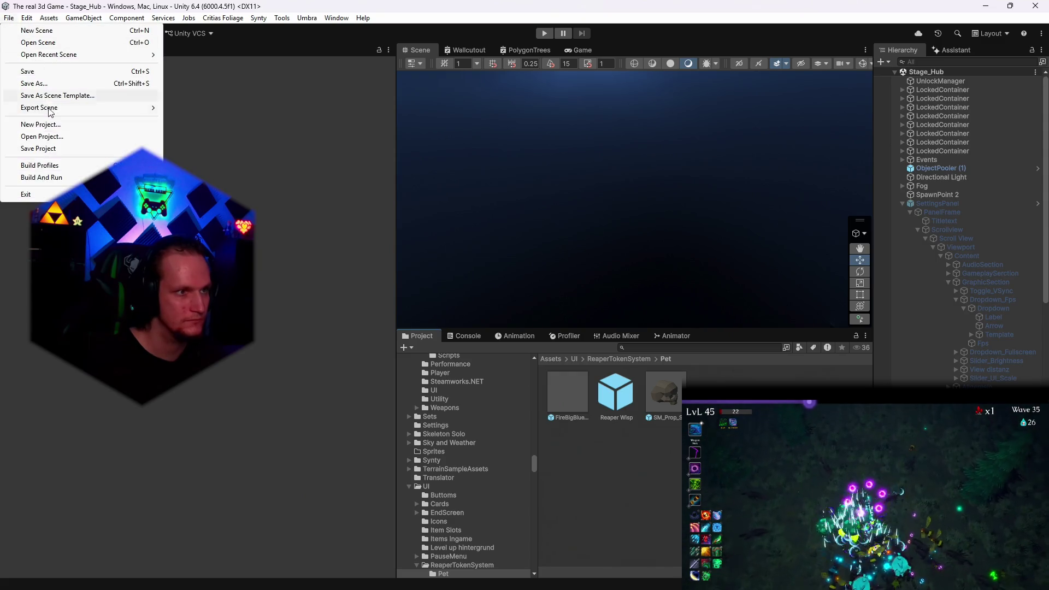
left_click(33, 163)
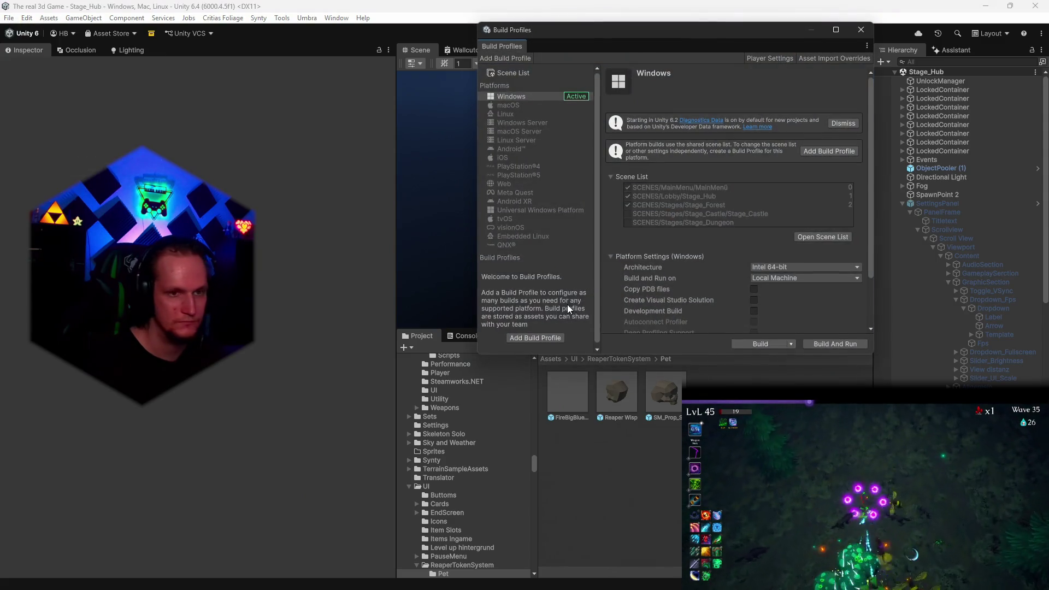
left_click(758, 346)
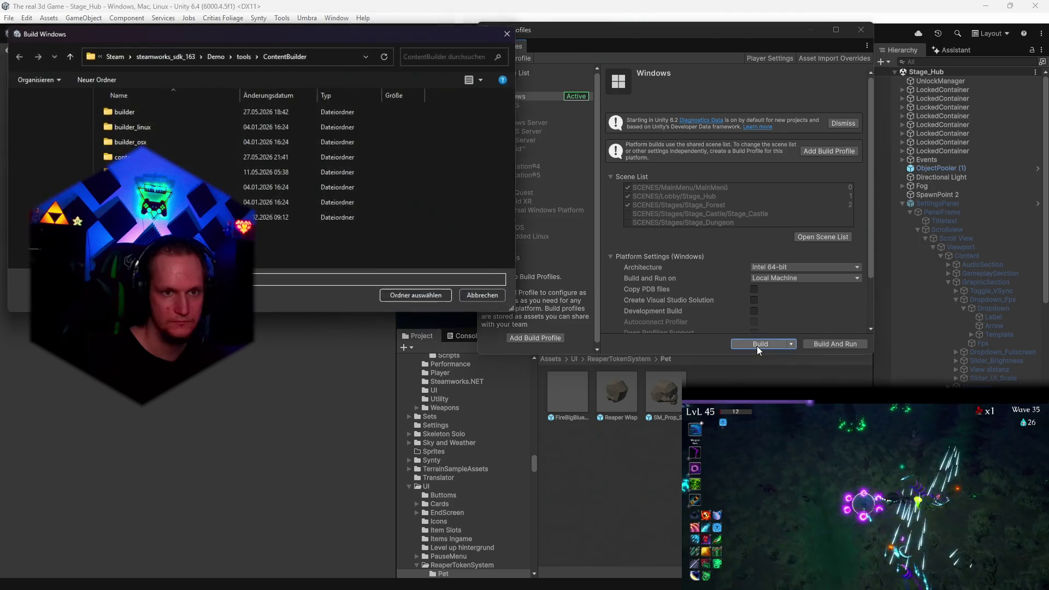
left_click(402, 300)
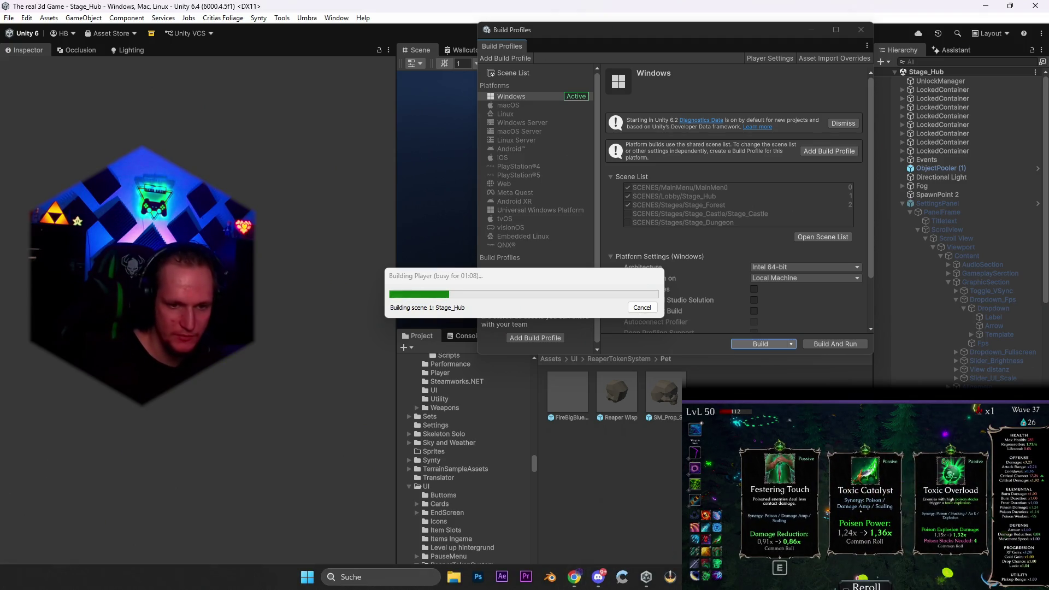
Bring the Notepad patch notes forward while the Windows build processes Stage_Hub
left_click(575, 578)
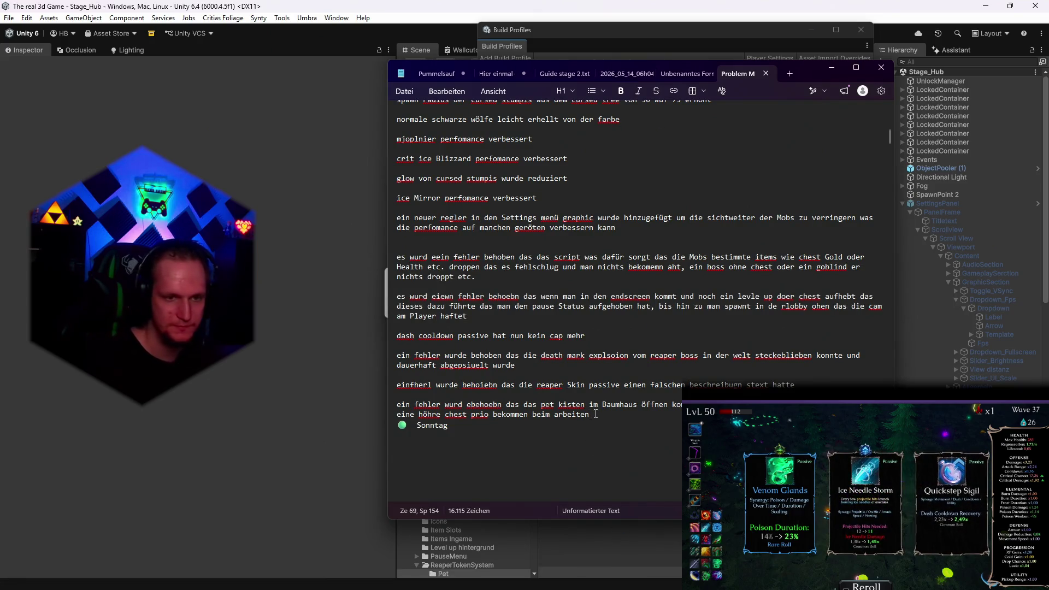
Add the To Do item 'stehen bleiben burn threshold' below the notes, then minimize Notepad
key("Return")
key("Return")
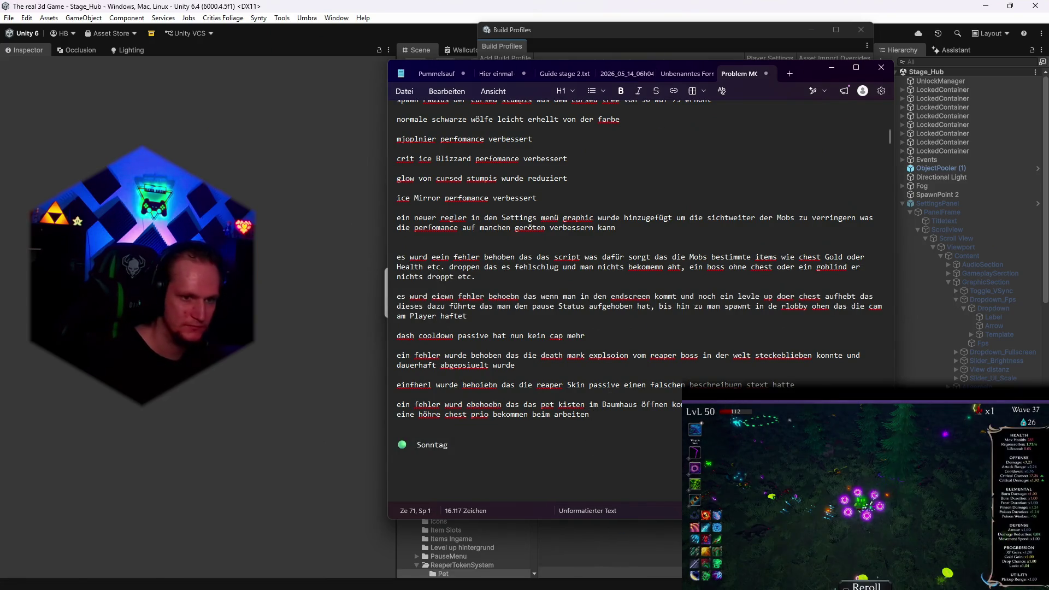
scroll(580, 423, "down", 6)
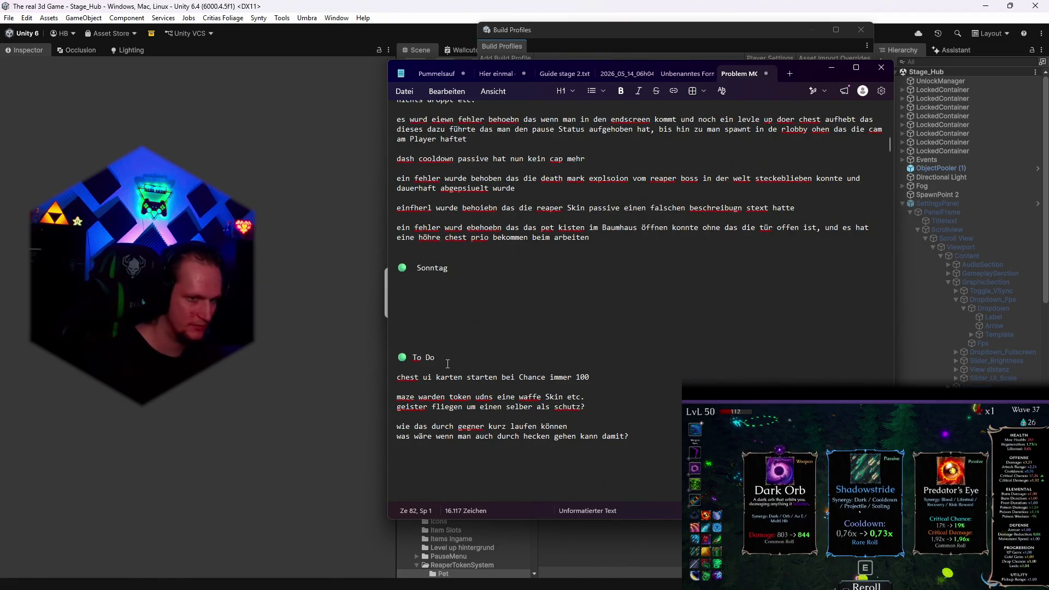
key("Return")
key("Return")
type("stehen bleiben")
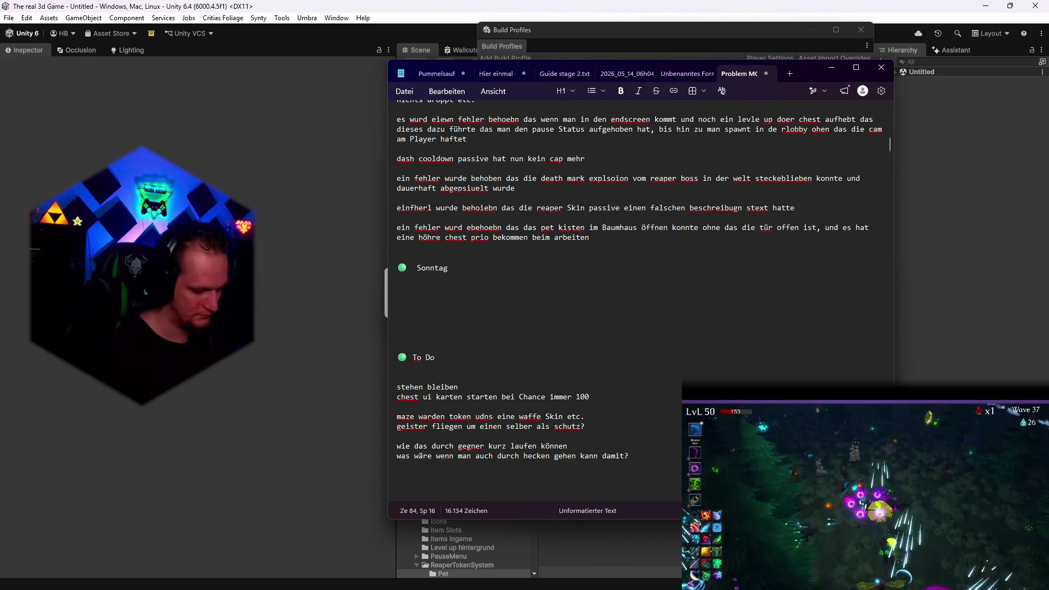
type(" burn ")
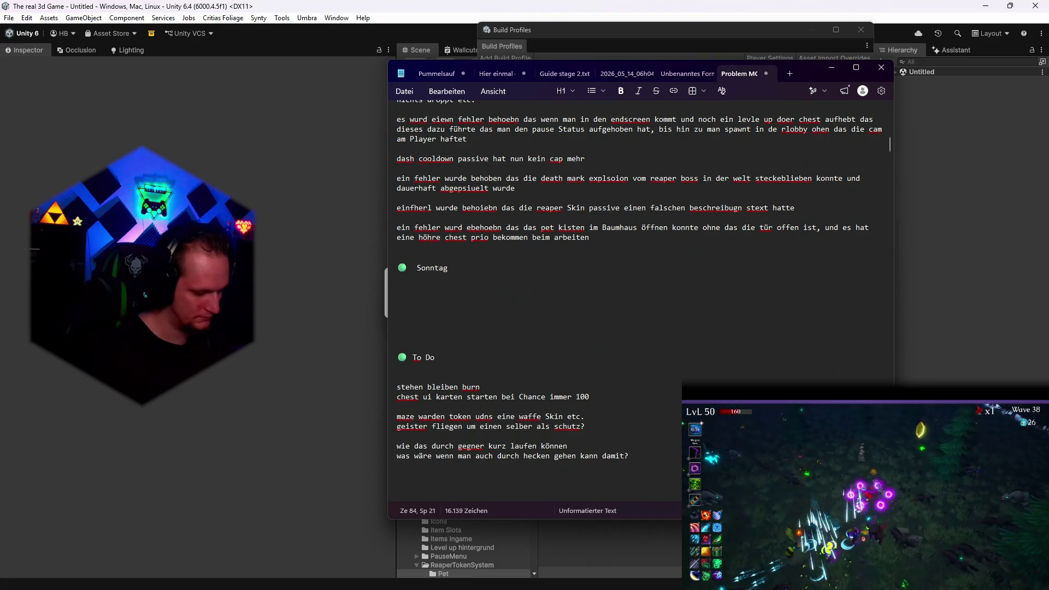
type("threshold")
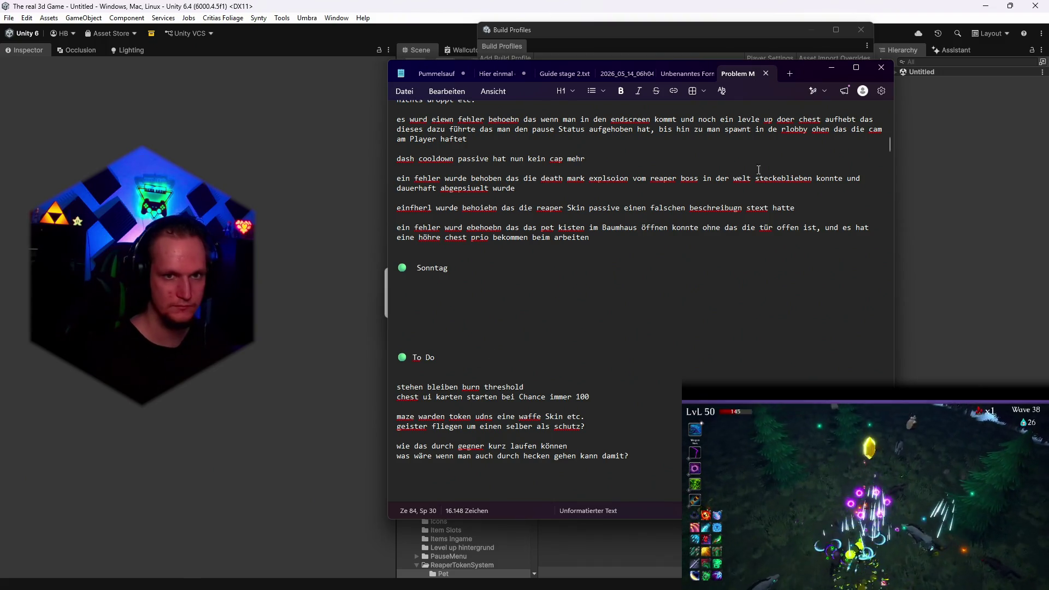
left_click(835, 71)
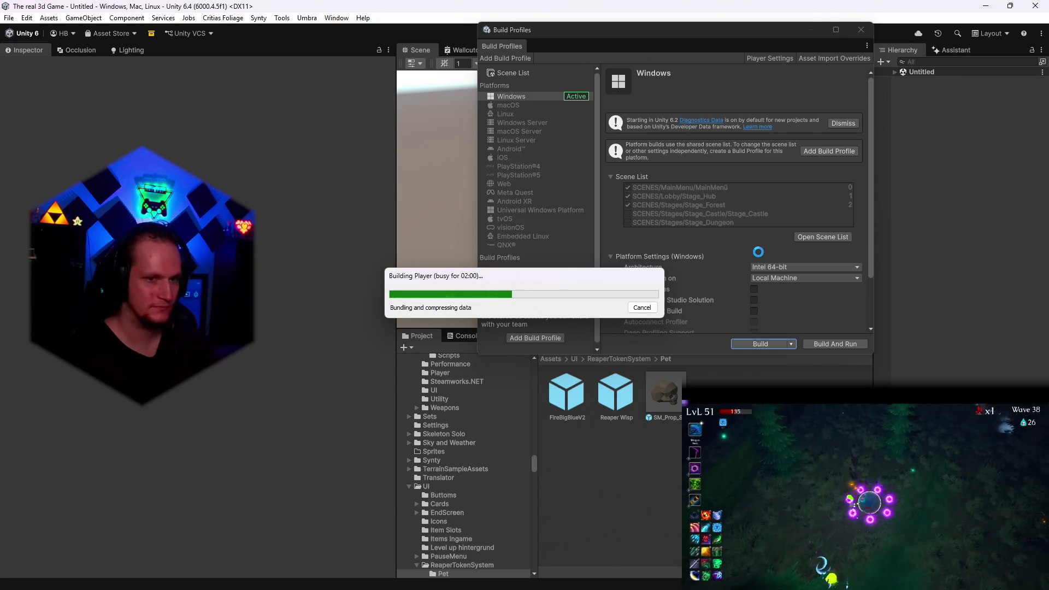
Select the patch-notes text in Notepad and put the window away
mouse_move(677, 584)
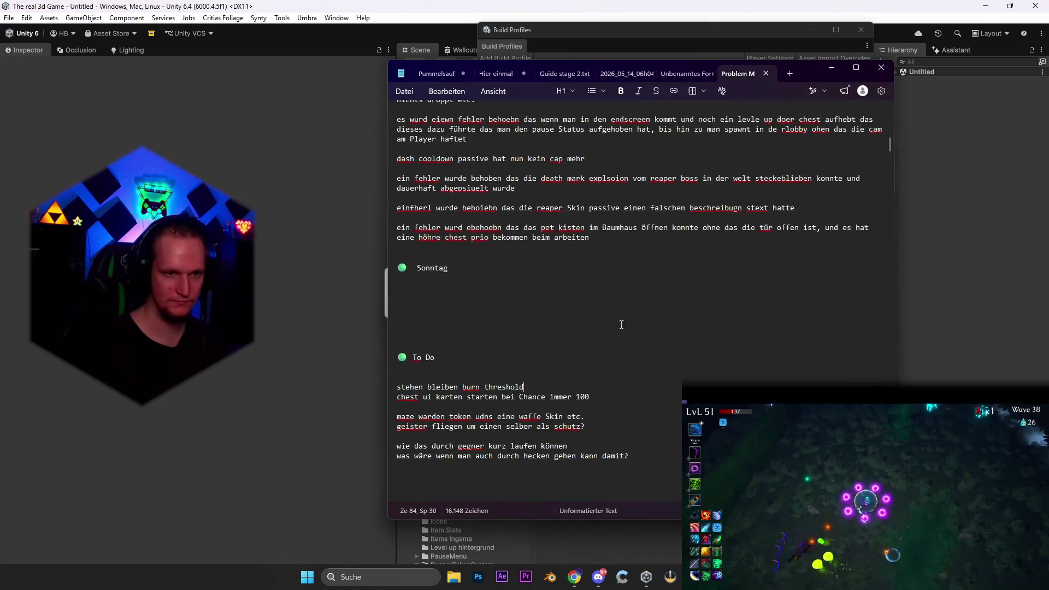
left_click(670, 577)
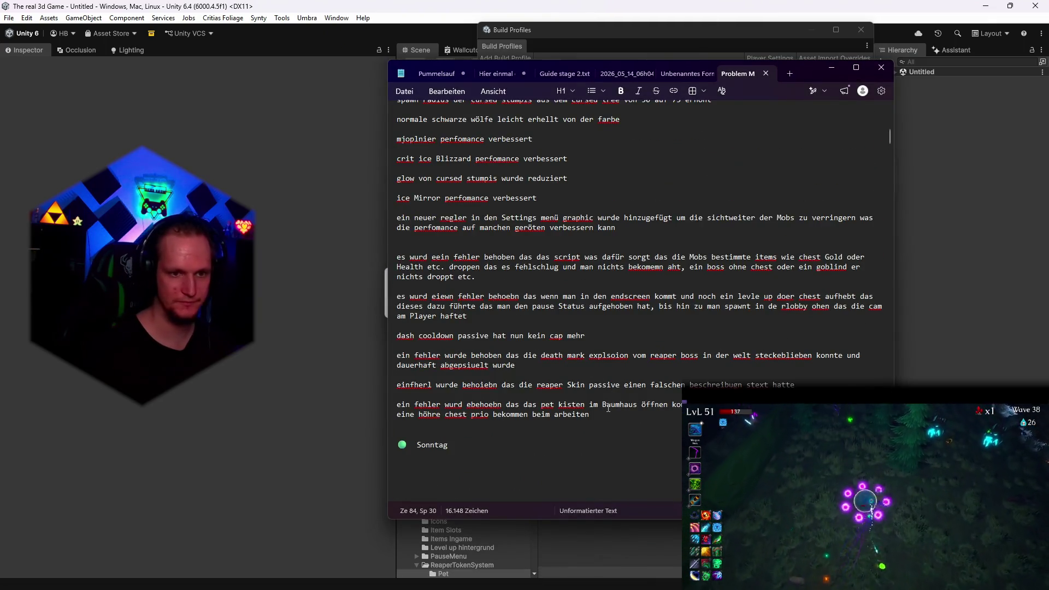
mouse_move(596, 418)
left_mouse_down()
mouse_move(508, 334)
mouse_move(496, 265)
mouse_move(473, 264)
mouse_move(397, 217)
left_mouse_up()
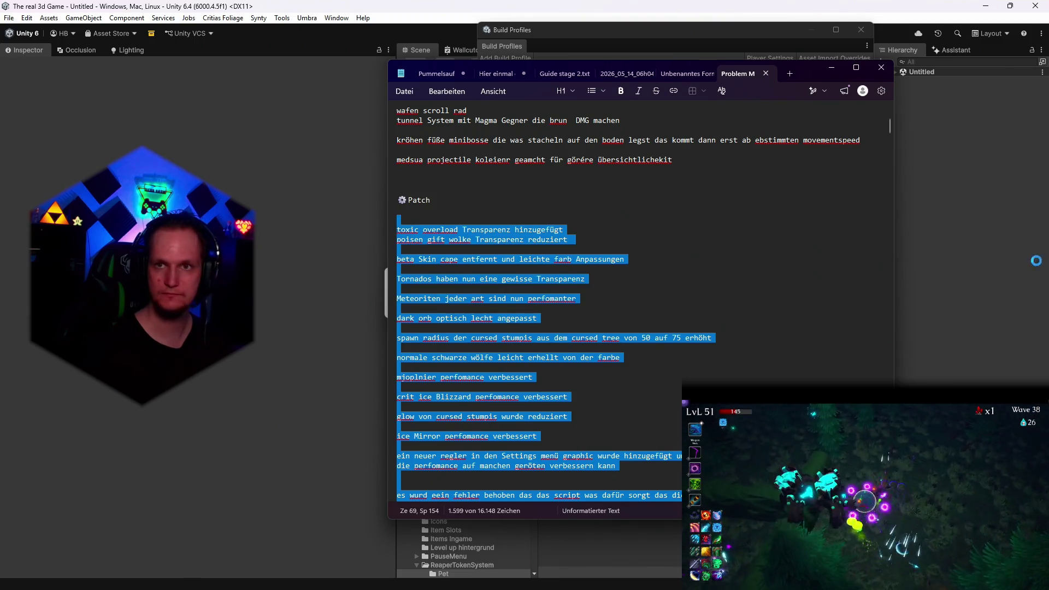
left_click(881, 67)
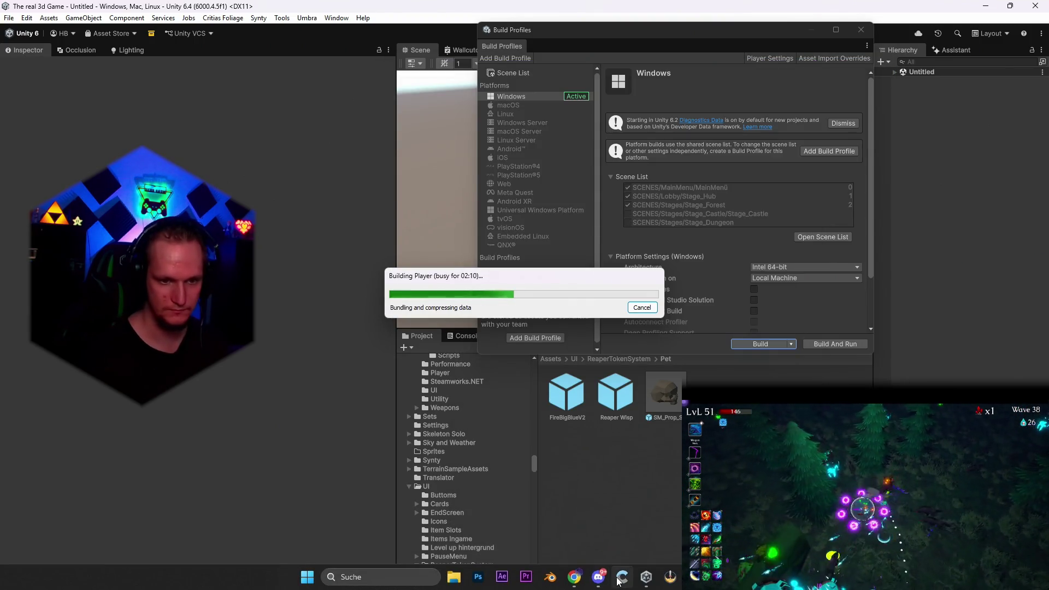
In the Umbra Patchnotes ChatGPT chat, send 'neruzer patch:' with the pasted notes, then return to Unity
mouse_move(576, 579)
left_click(472, 521)
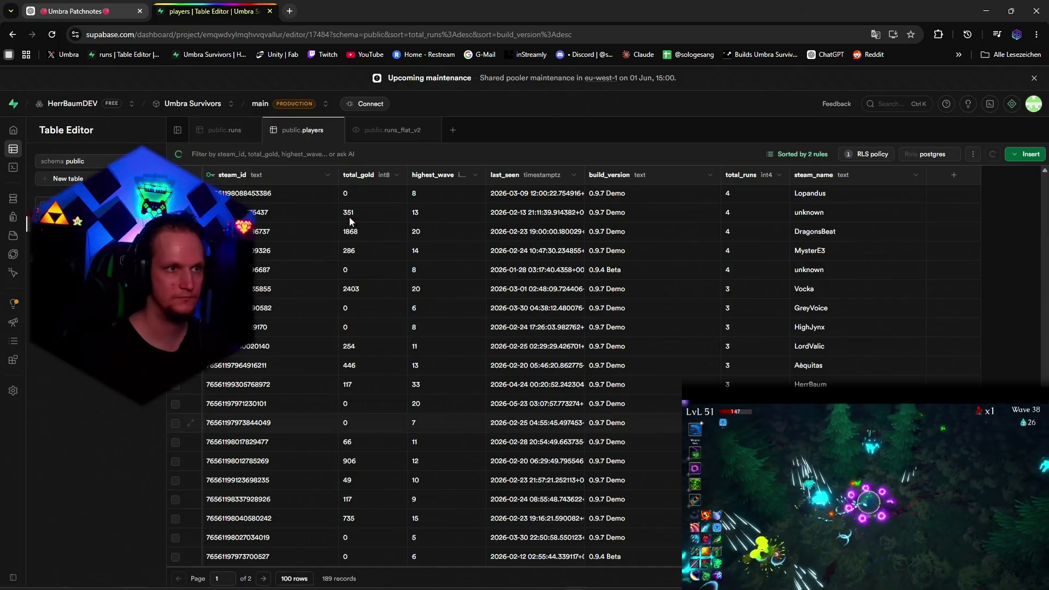
left_click(67, 19)
left_click(460, 553)
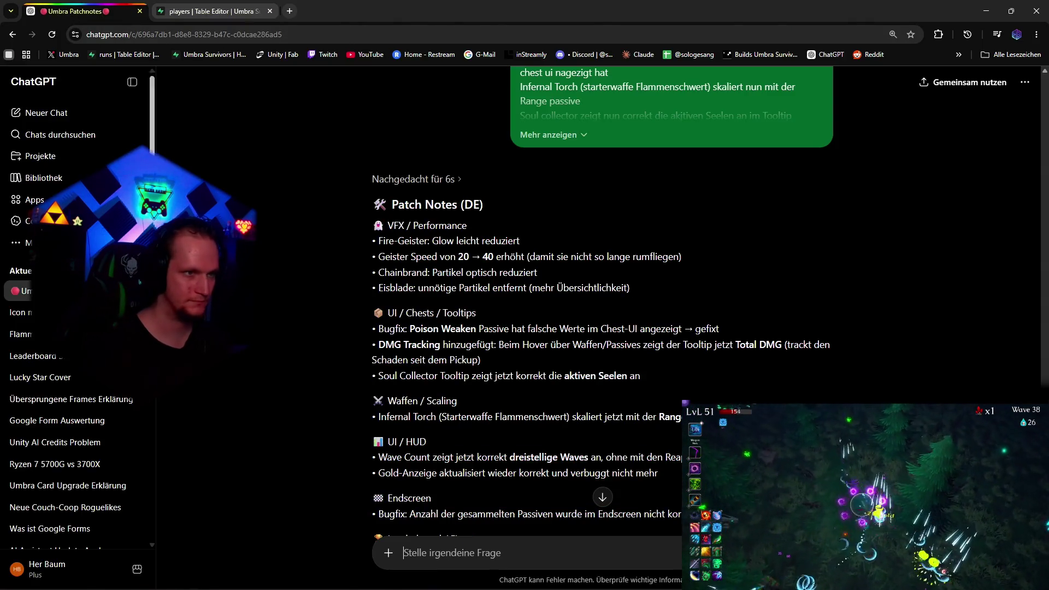
left_click(131, 82)
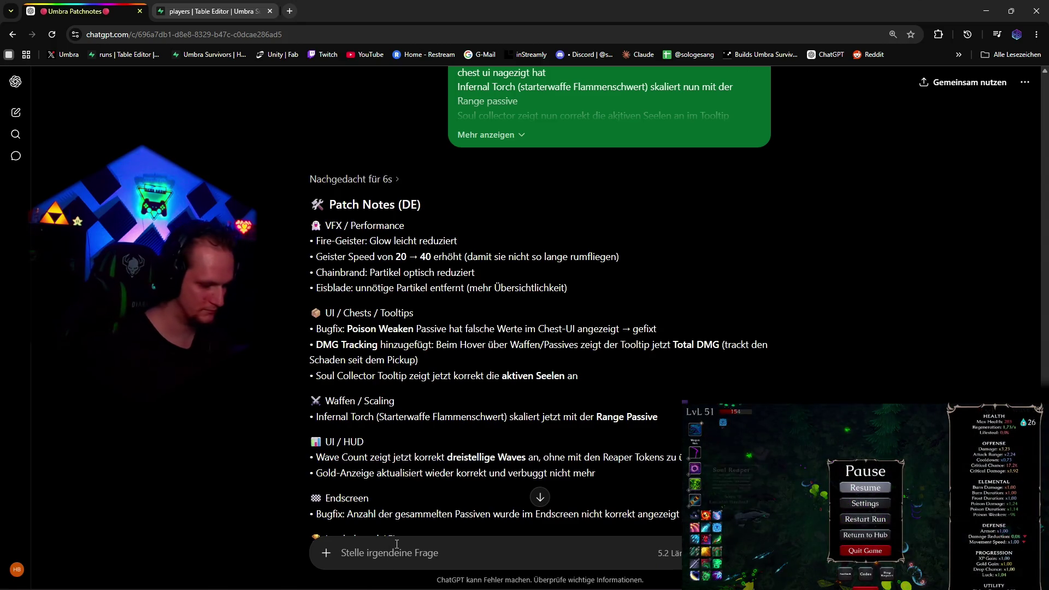
type("neruzer patch:")
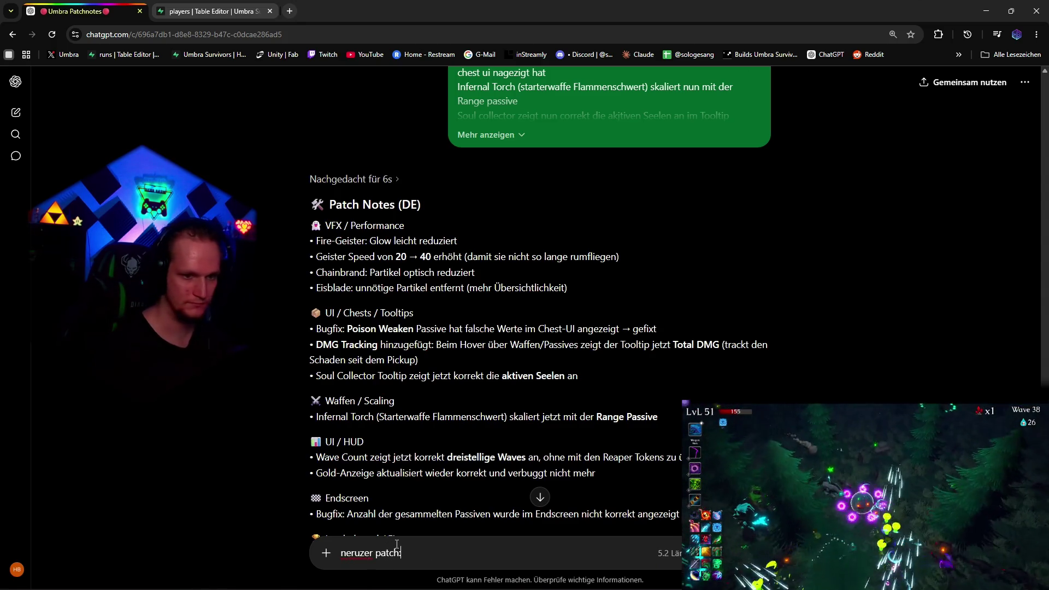
key("shift+Return")
type("toxic overload Transparenz hinzugefügt poisen gift wolke Transparenz reduziert beta Skin cape entfernt und leichte farb Anpassungen Tornados haben nun eine gewisse Transparenz Meteoriten jeder art sind nun perfomanter dark orb optisch lecht angepasst spawn radius der cursed stumpis aus dem cursed tree von 50 auf 75 erhöht normale schwarze wölfe leicht erhellt von der farbe")
key("Return")
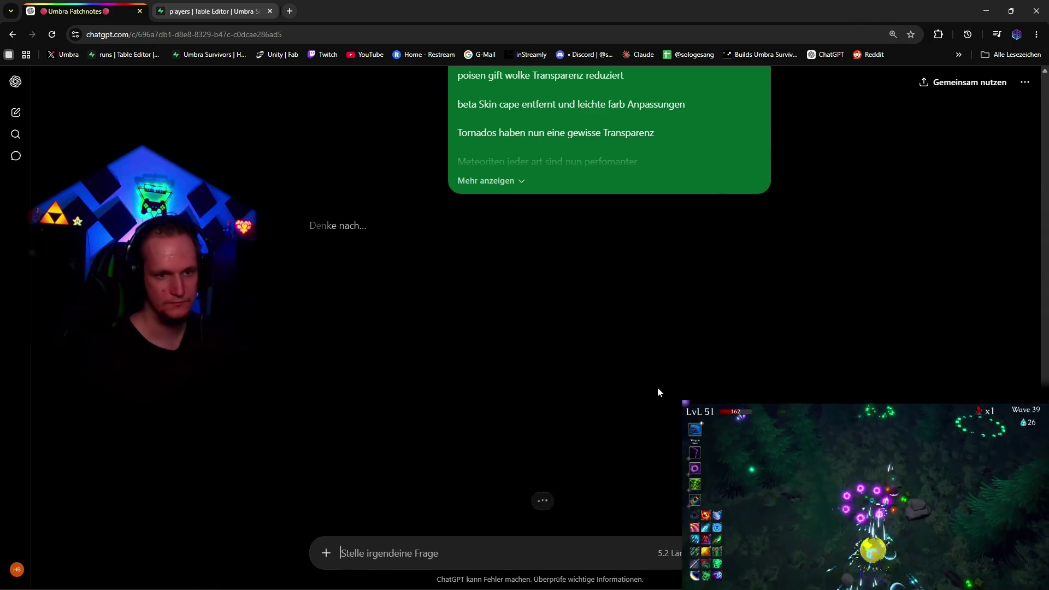
key("alt+Tab")
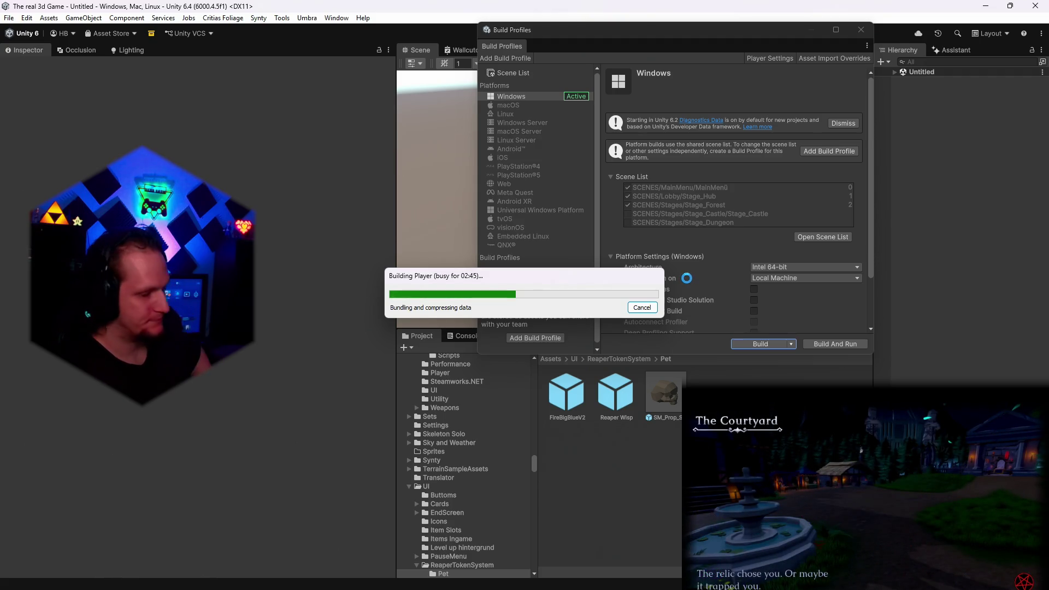
mouse_move(454, 585)
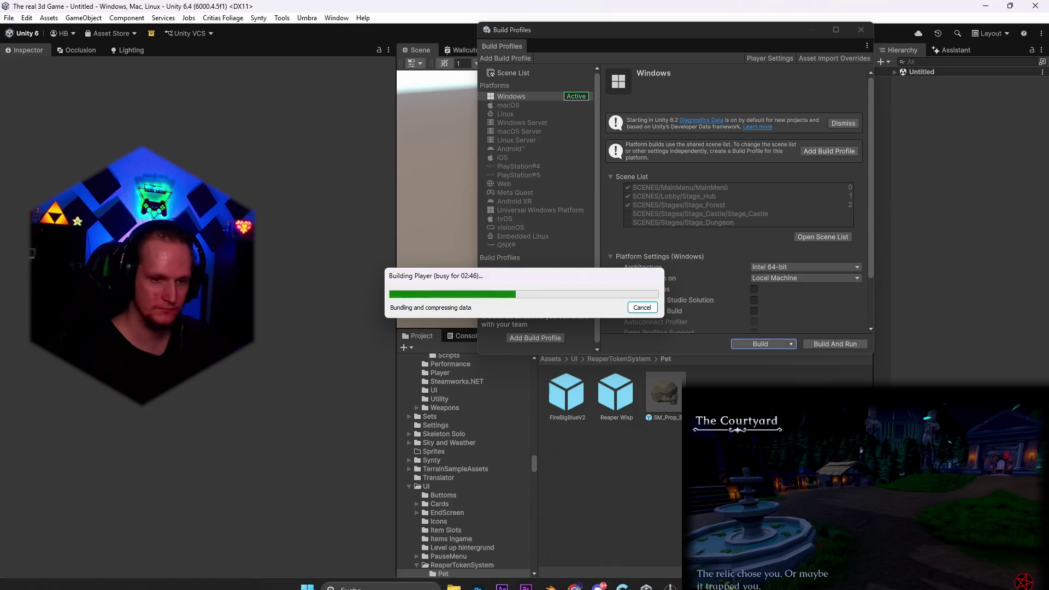